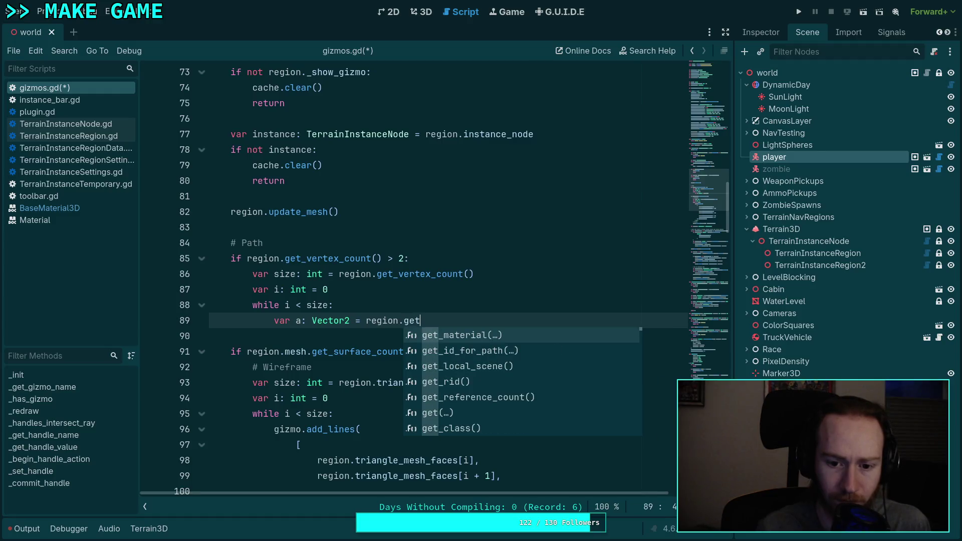
Step: Declare loop points a = region.get_vertex(i) and b: Vector2 = region.get_vertex(i + 1) in gizmos.gd
key(Down)
key(Down)
key(Return)
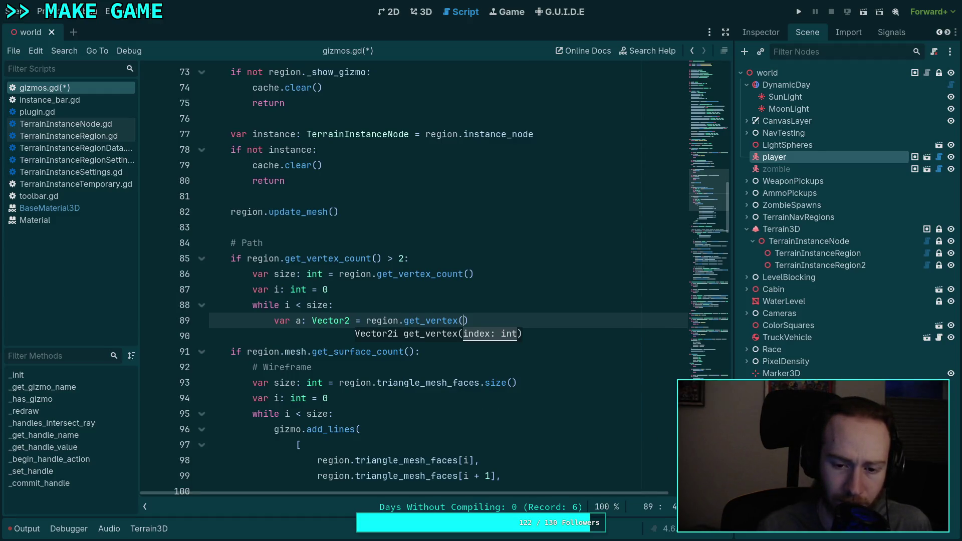
text(i))
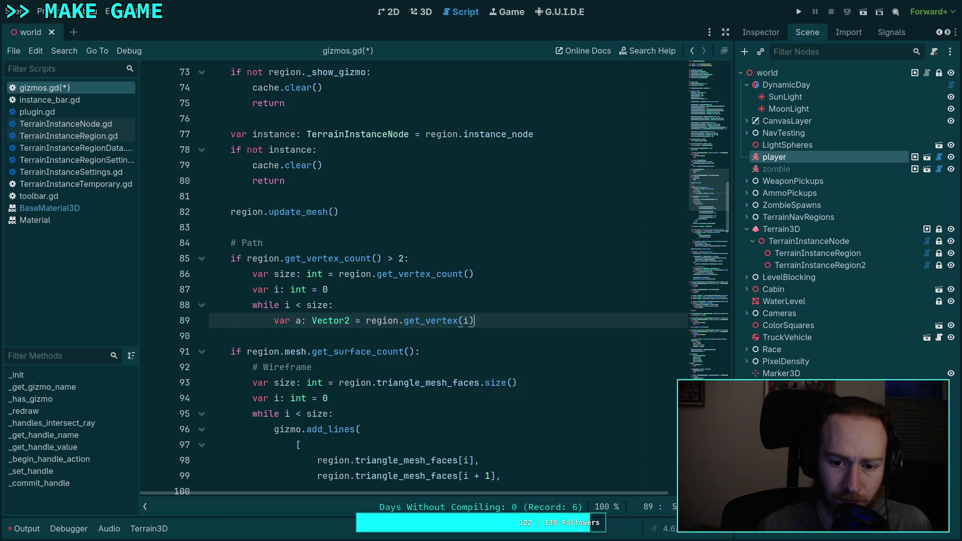
key(Return)
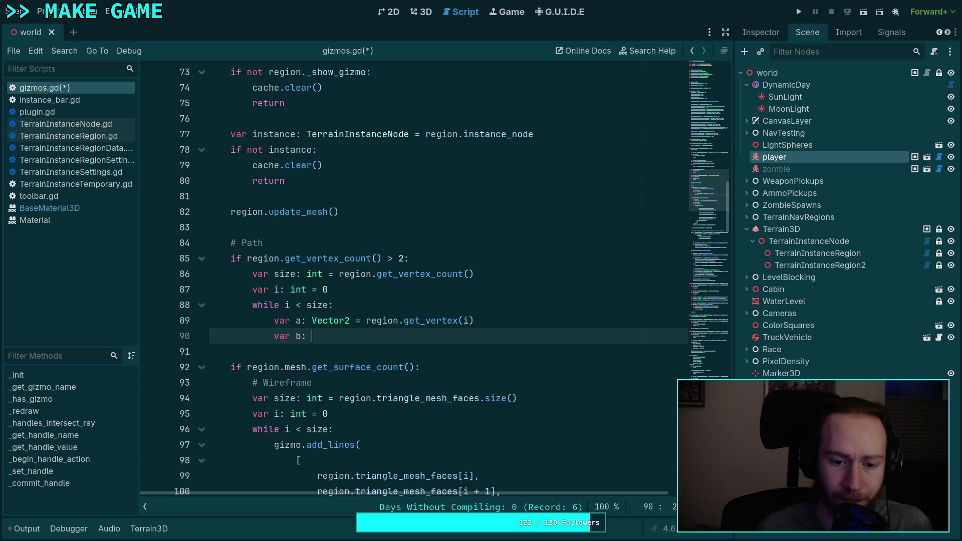
text(Vector2)
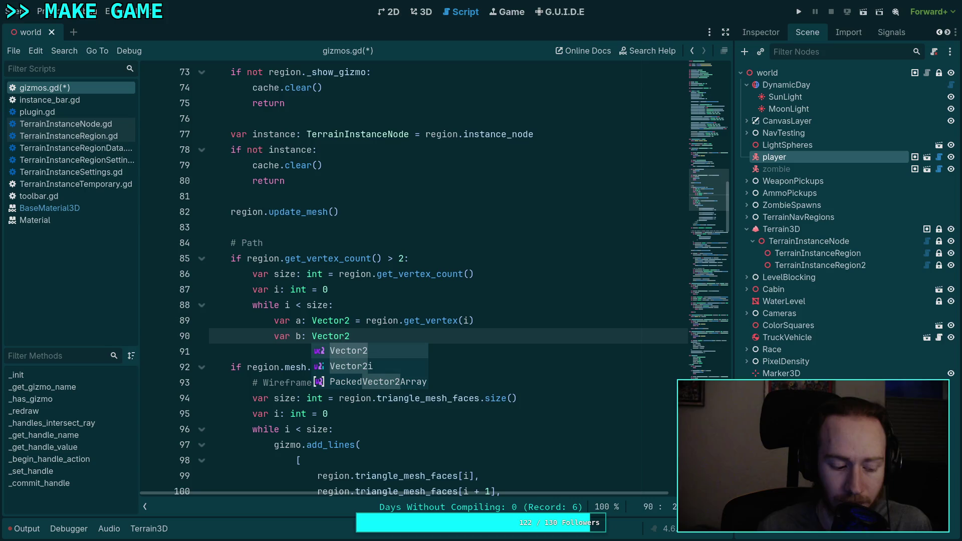
text( = region.get)
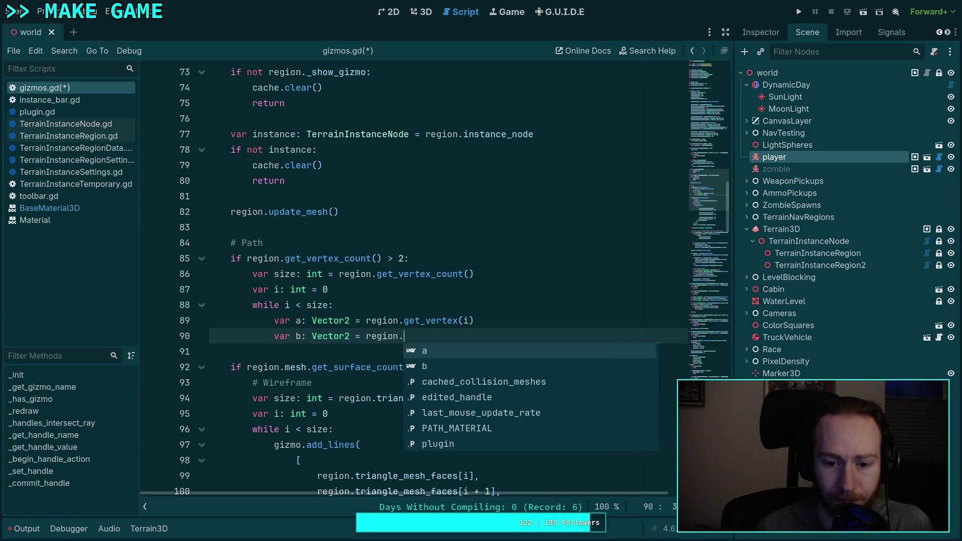
key(Down)
key(Down)
key(Return)
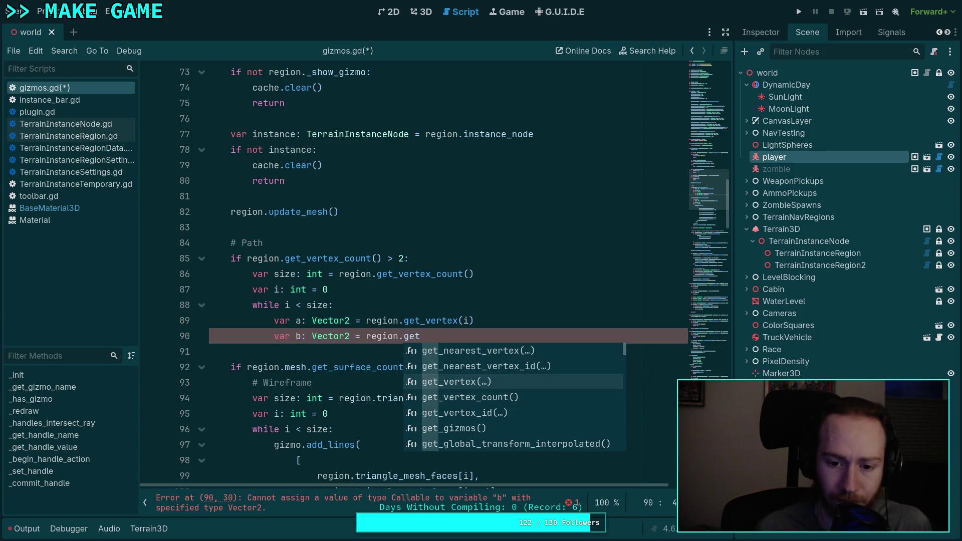
text(i + 1))
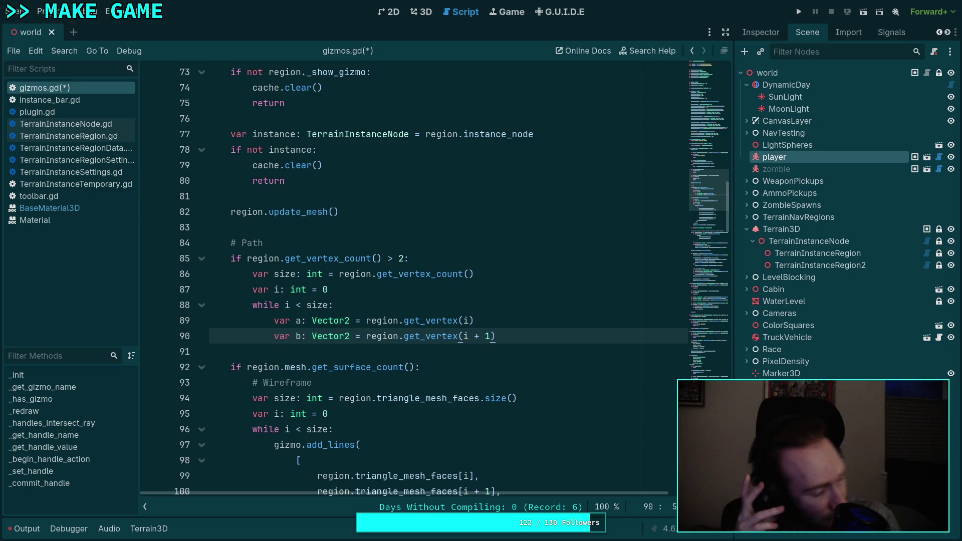
key(Return)
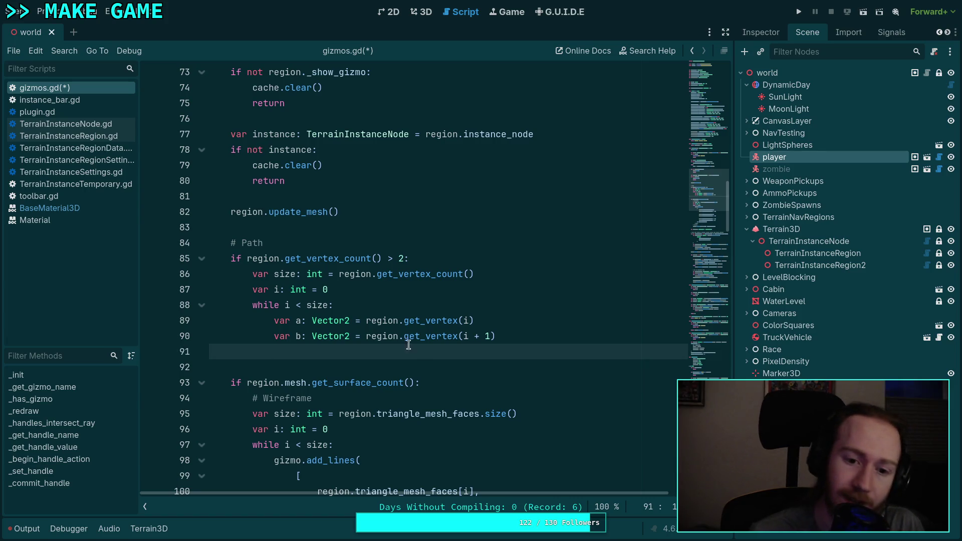
scroll(422, 361, down, 3)
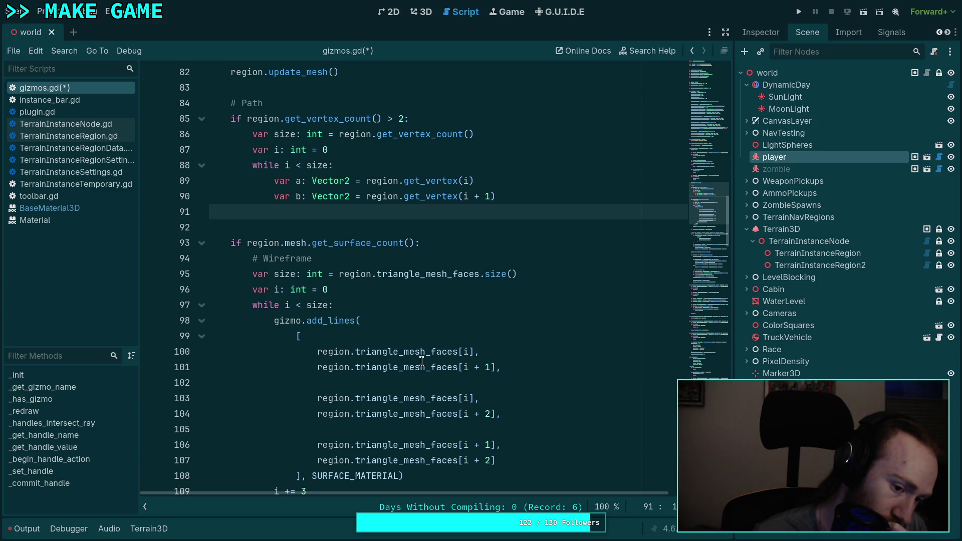
scroll(422, 361, down, 2)
scroll(421, 361, down, 2)
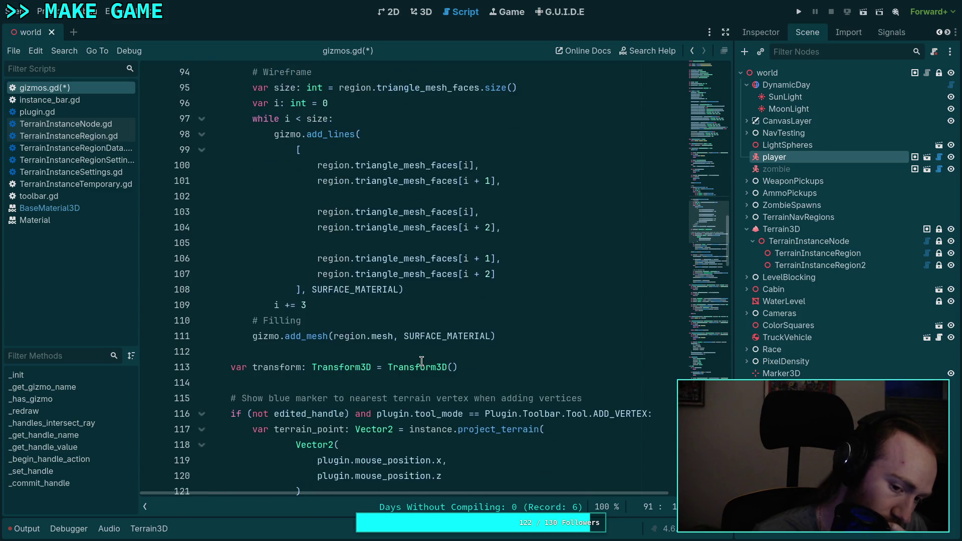
scroll(421, 360, up, 8)
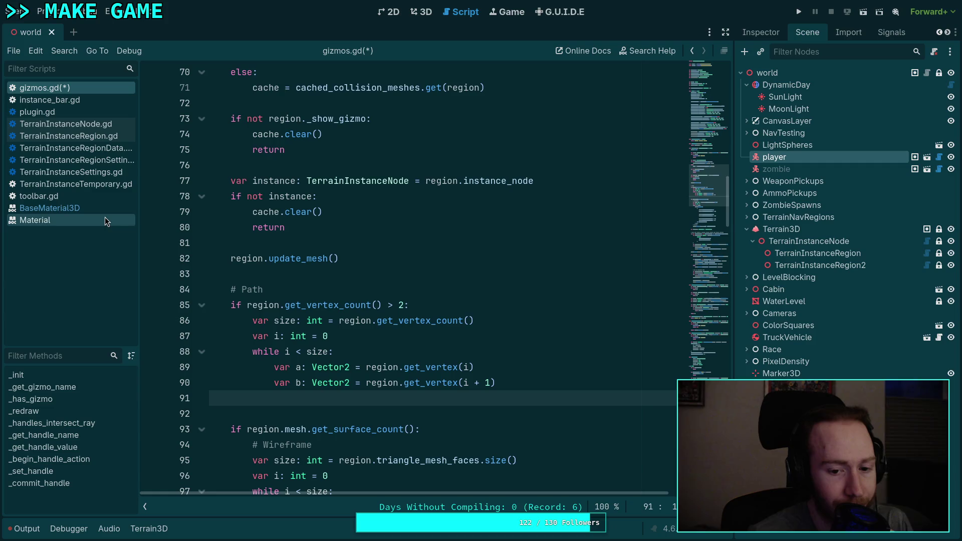
Step: Close TerrainInstanceRegionData.gd, TerrainInstanceRegionSettings.gd and TerrainInstanceTemporary.gd in the script list
click(88, 149)
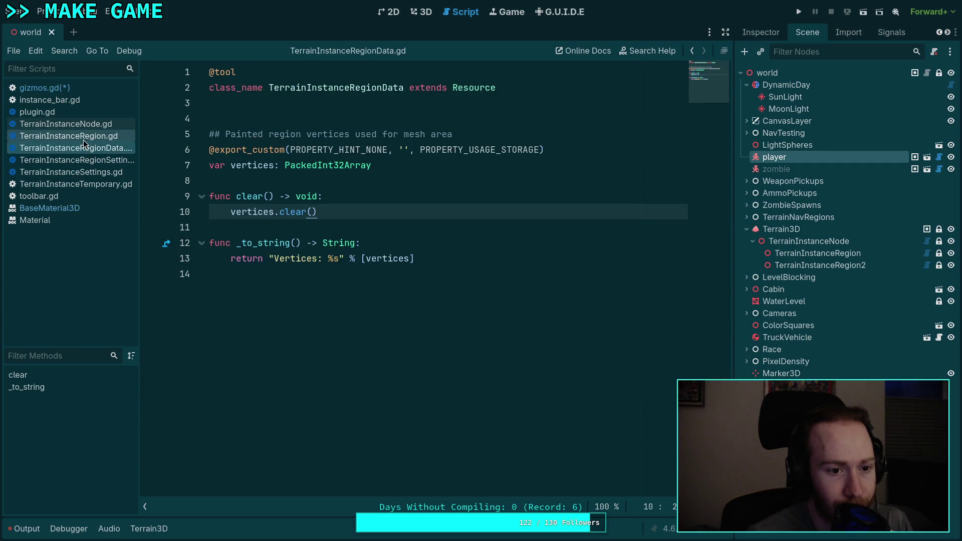
right_click(88, 149)
click(106, 186)
right_click(82, 150)
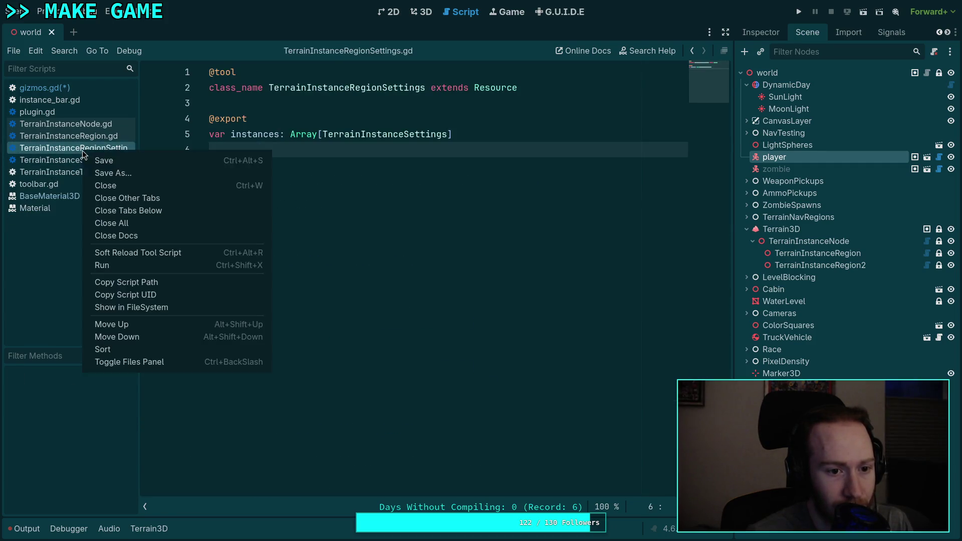
click(100, 185)
click(93, 142)
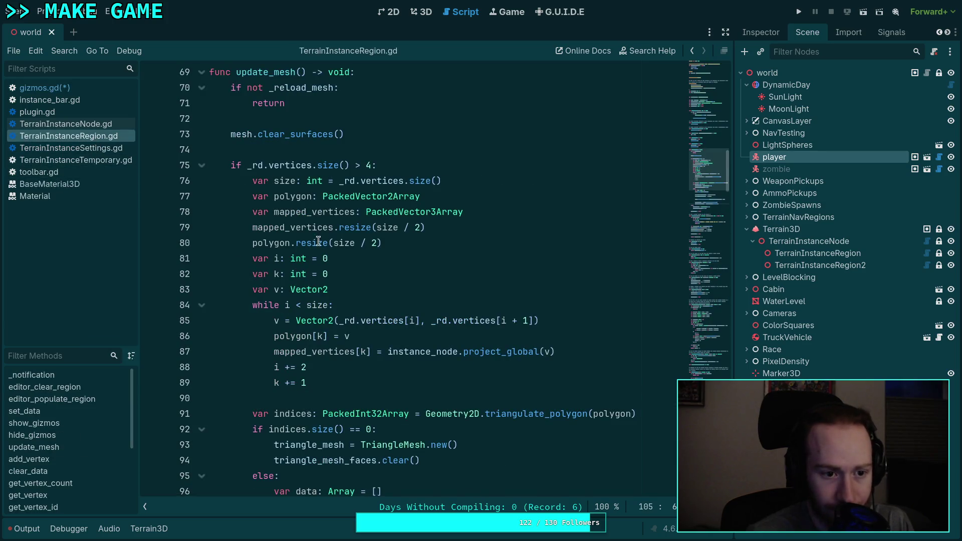
click(83, 149)
right_click(76, 159)
click(97, 185)
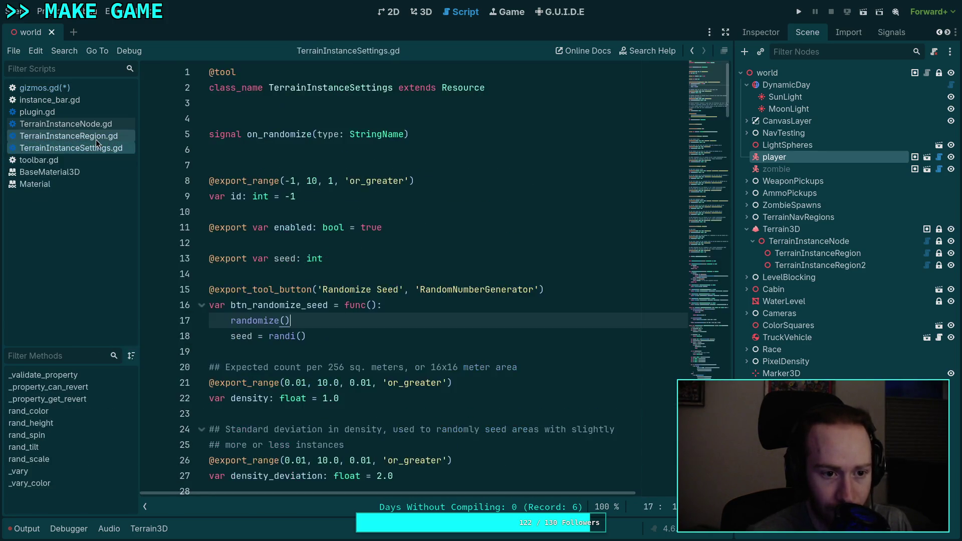
Step: Close TerrainInstanceSettings.gd and return to TerrainInstanceRegion.gd to review its resize lines
click(95, 136)
click(101, 158)
click(110, 150)
right_click(109, 152)
click(124, 187)
click(91, 135)
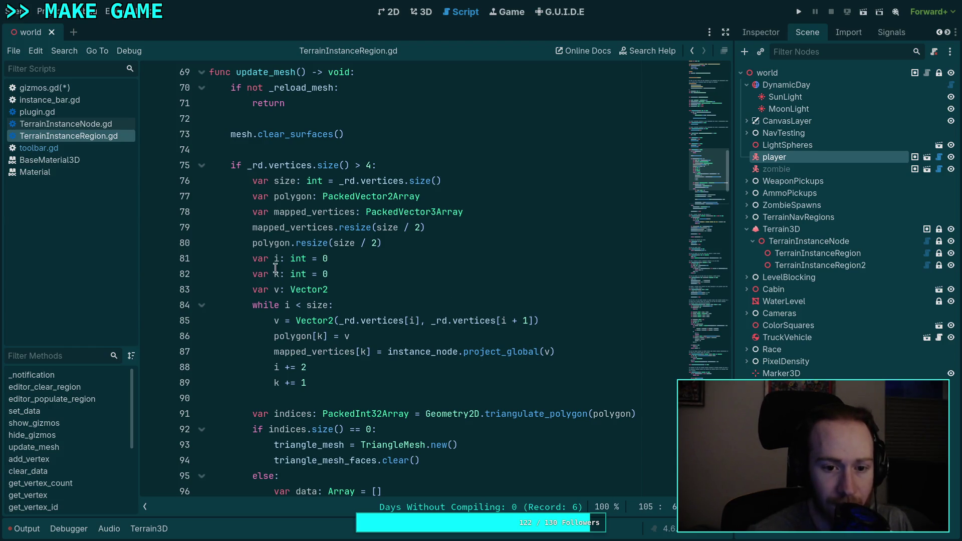
drag(248, 229, 457, 236)
click(458, 234)
scroll(401, 265, up, 16)
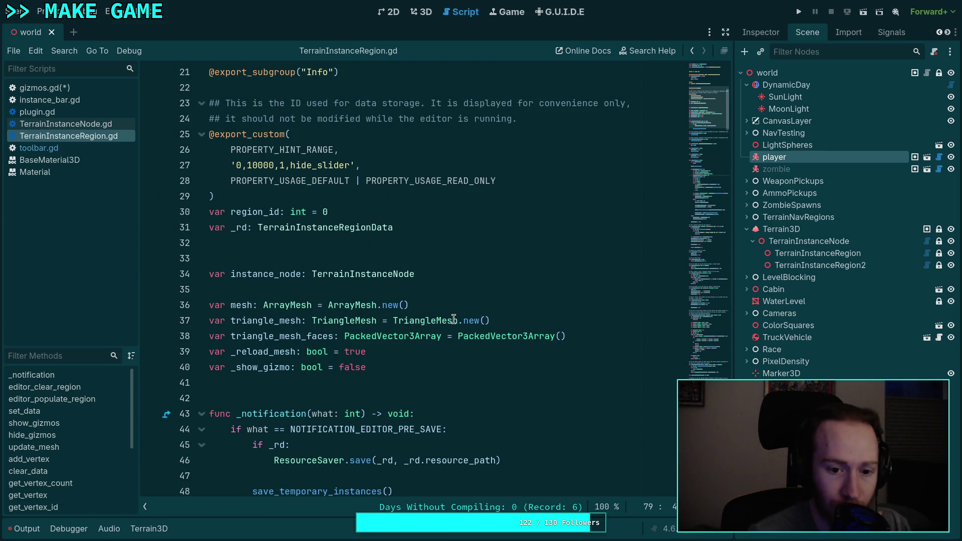
Step: Below triangle_mesh_faces, declare world_vertices: PackedVector3Array = PackedVector3Array()
click(593, 335)
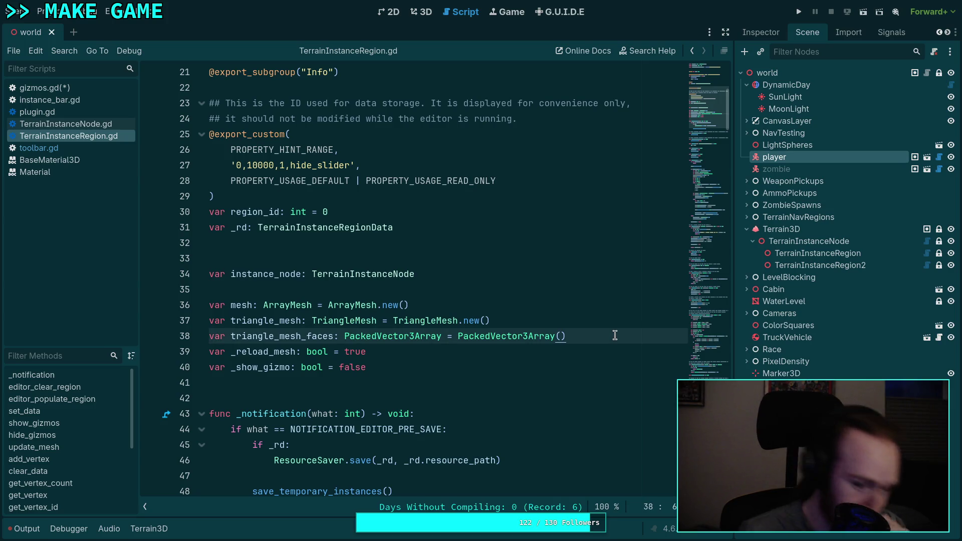
key(Return)
text(var out)
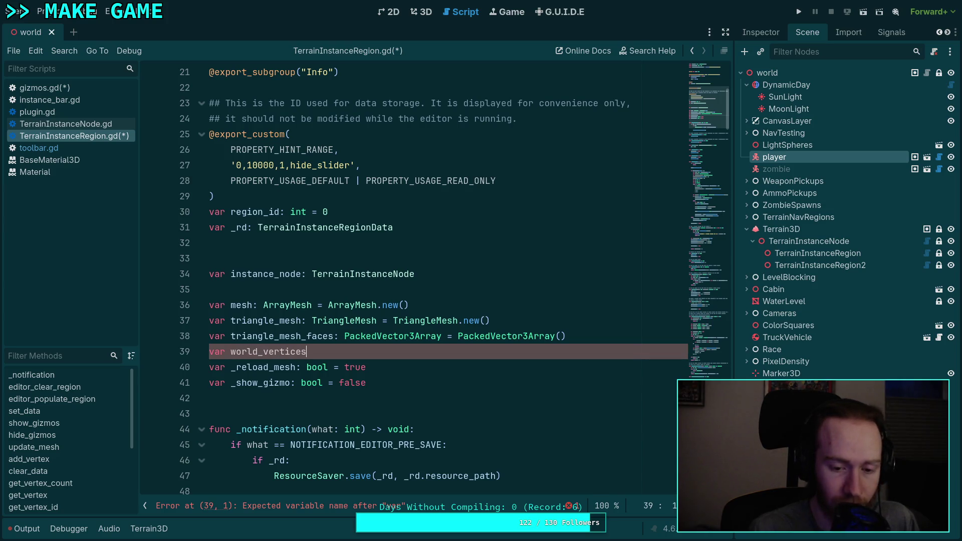
text(: )
text(PackedV)
key(Return)
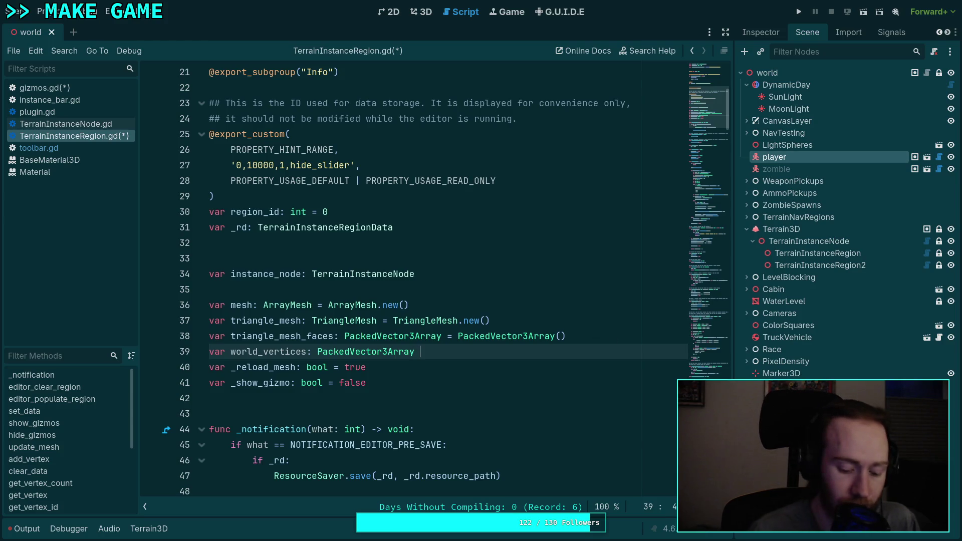
text(Packed)
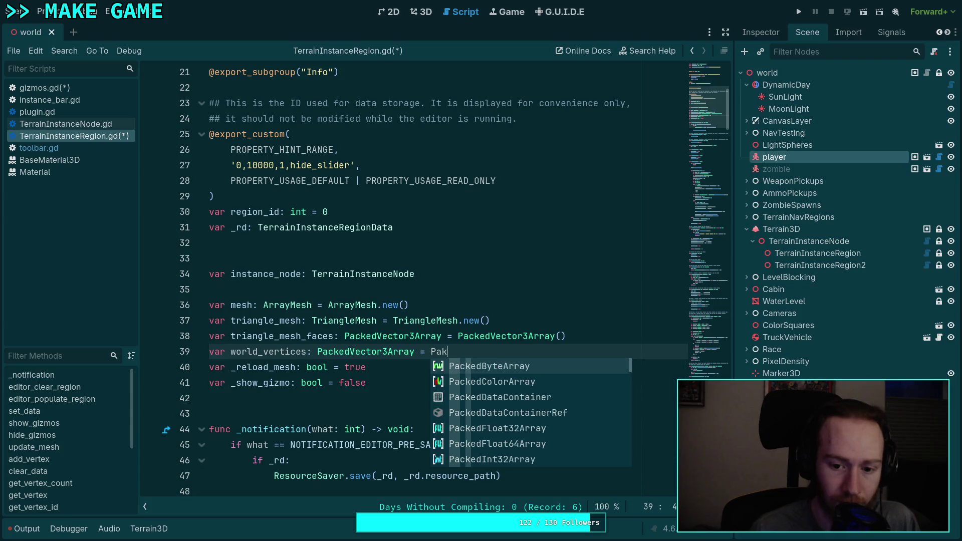
text(Vec)
key(Return)
text(())
scroll(471, 321, down, 10)
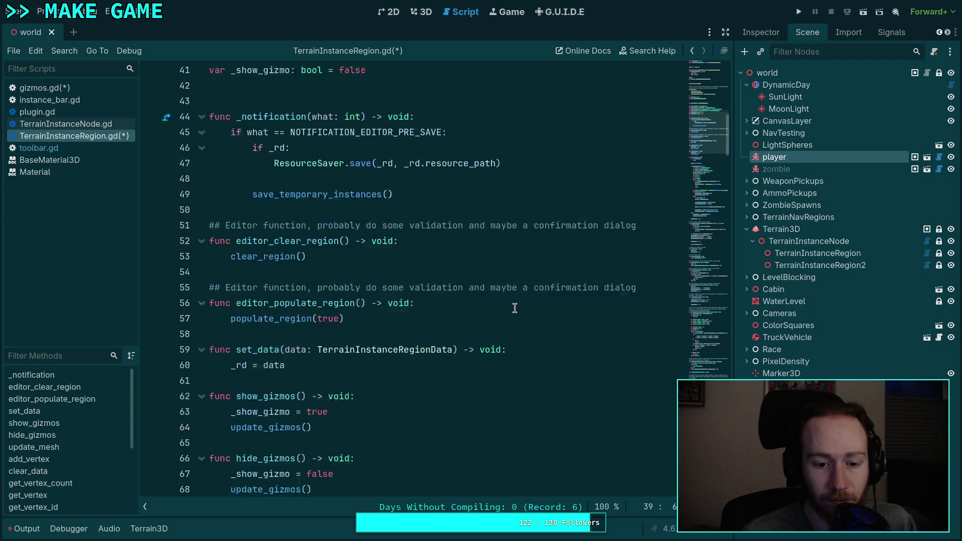
Step: Add world_vertices.clear() after mesh.clear_surfaces() and delete the mapped_vertices declaration
scroll(471, 321, down, 2)
click(402, 197)
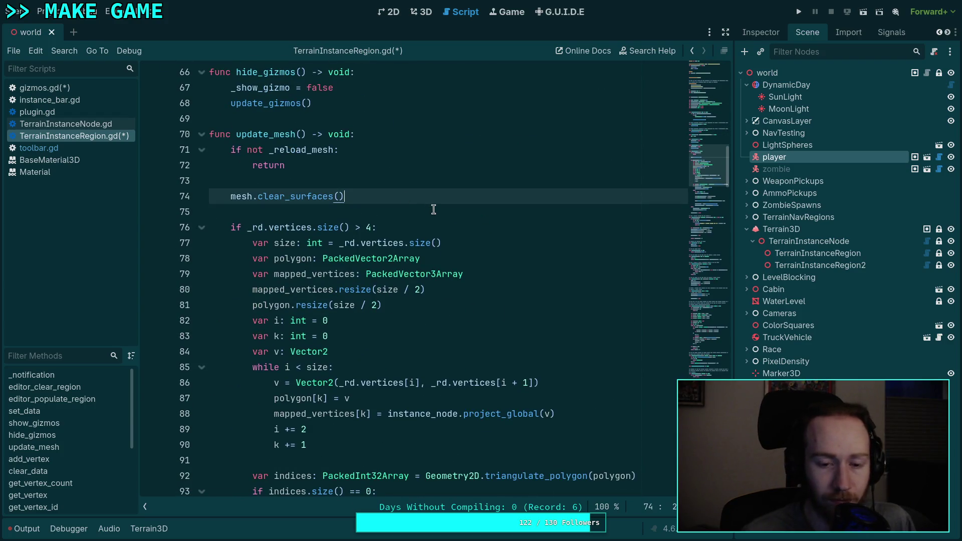
key(Return)
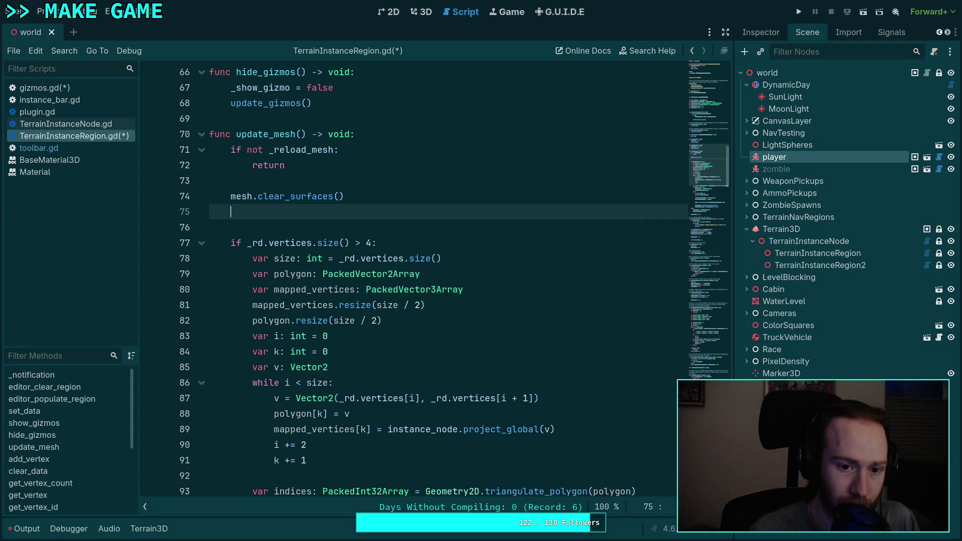
text(wor)
key(Return)
text(.clear)
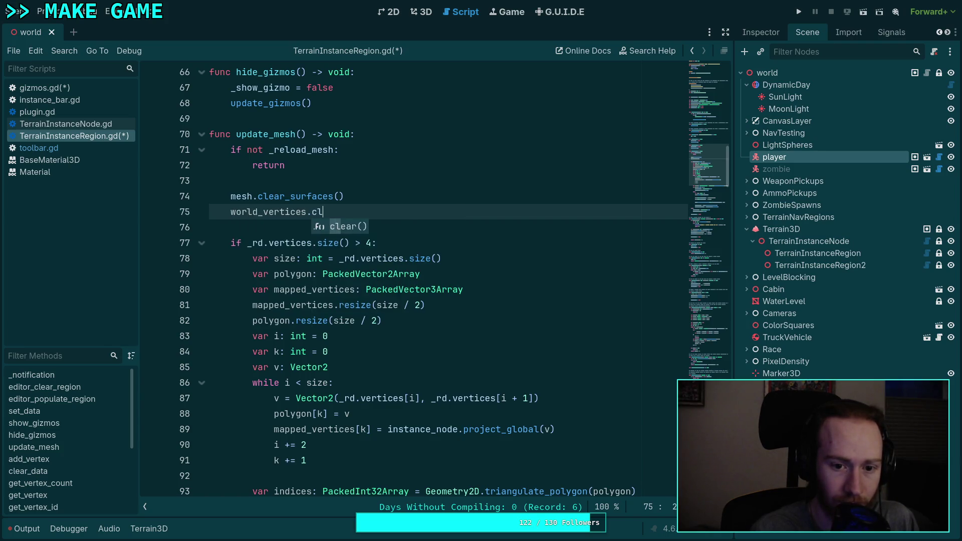
key(Return)
scroll(345, 226, down, 2)
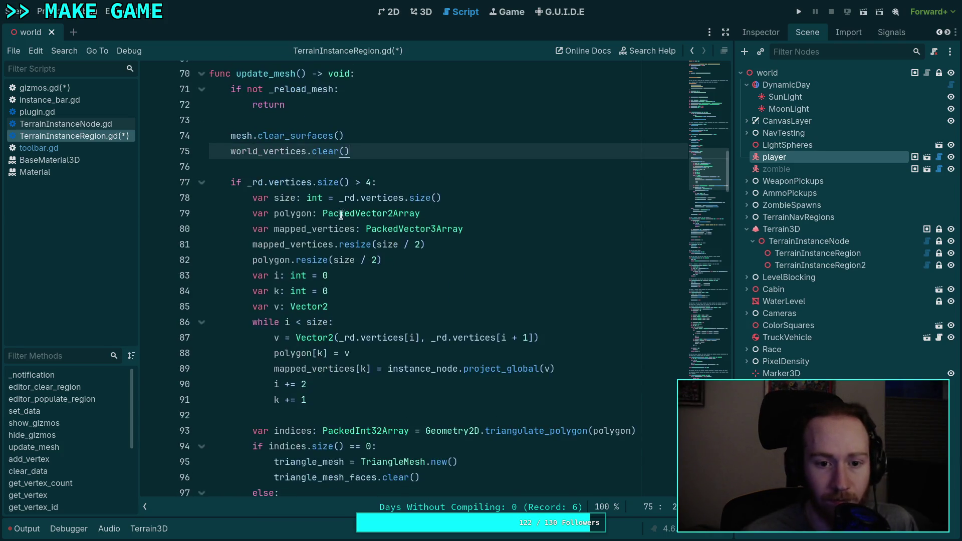
click(480, 180)
key(shift+Up)
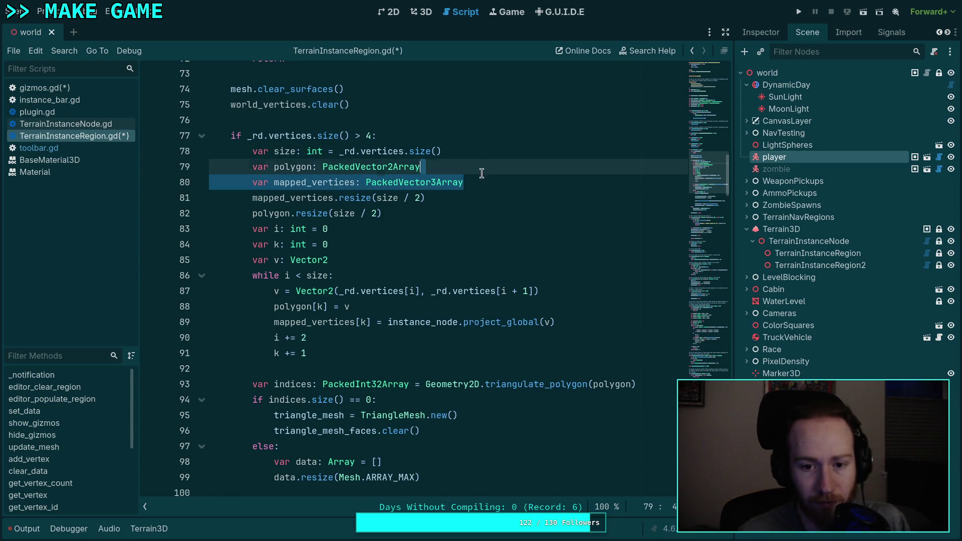
key(BackSpace)
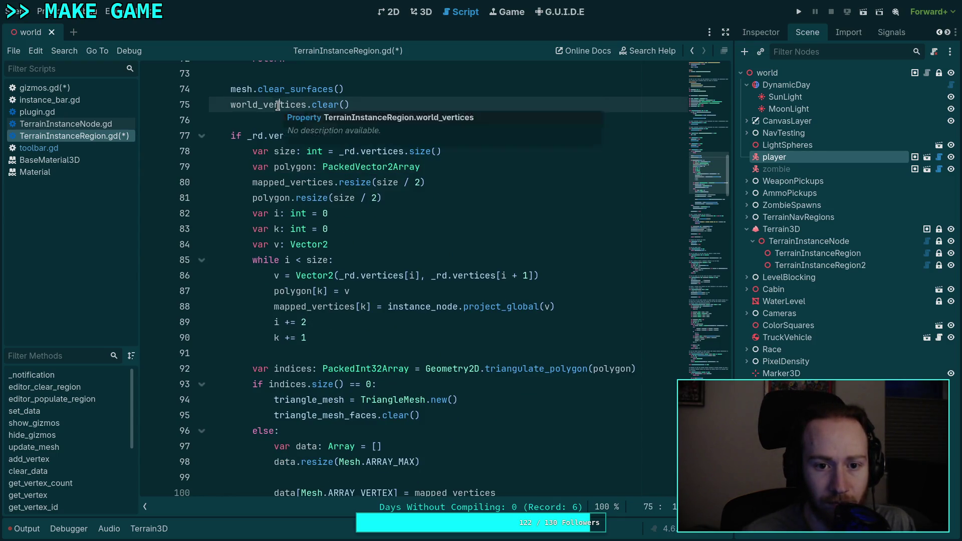
Step: Replace mapped_vertices with world_vertices on lines 80, 88 and 100
double_click(279, 104)
key(ctrl+c)
right_click(279, 106)
click(306, 164)
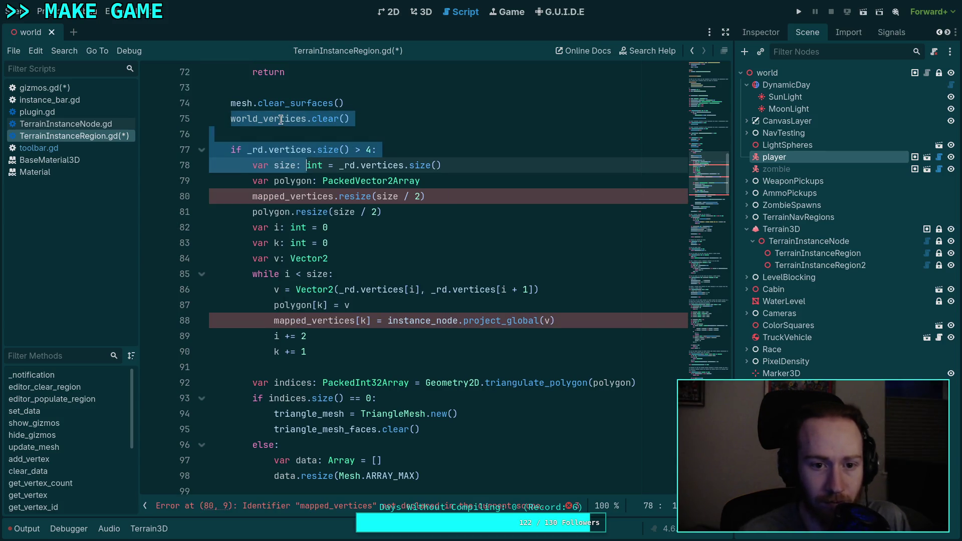
right_click(281, 119)
click(311, 172)
double_click(295, 196)
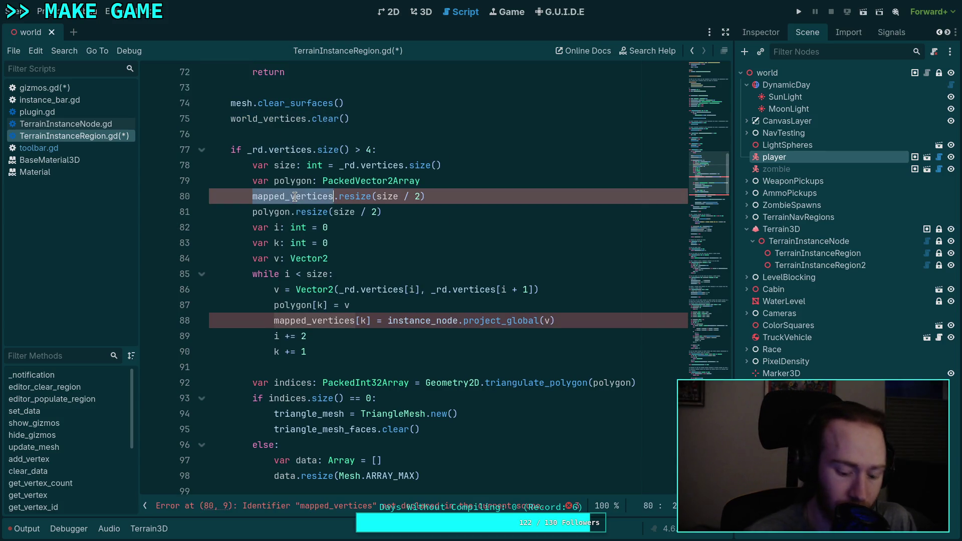
key(ctrl+v)
double_click(306, 321)
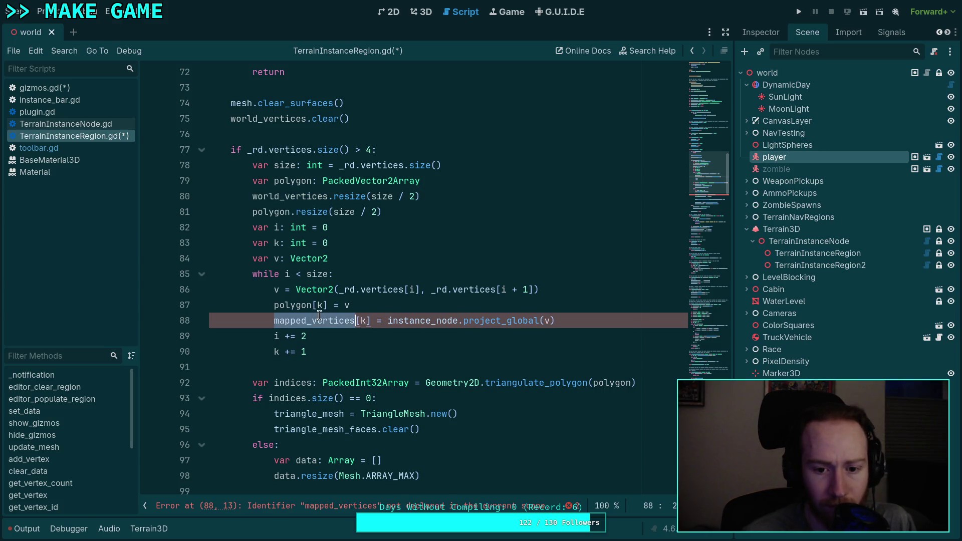
key(ctrl+v)
scroll(361, 321, down, 4)
double_click(431, 320)
key(ctrl+v)
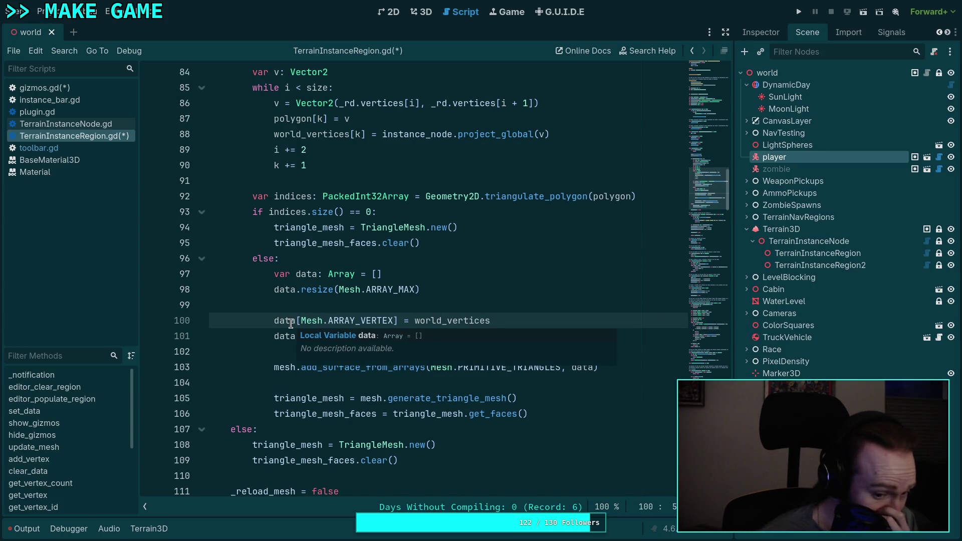
Step: Save the updated TerrainInstanceRegion.gd
click(307, 305)
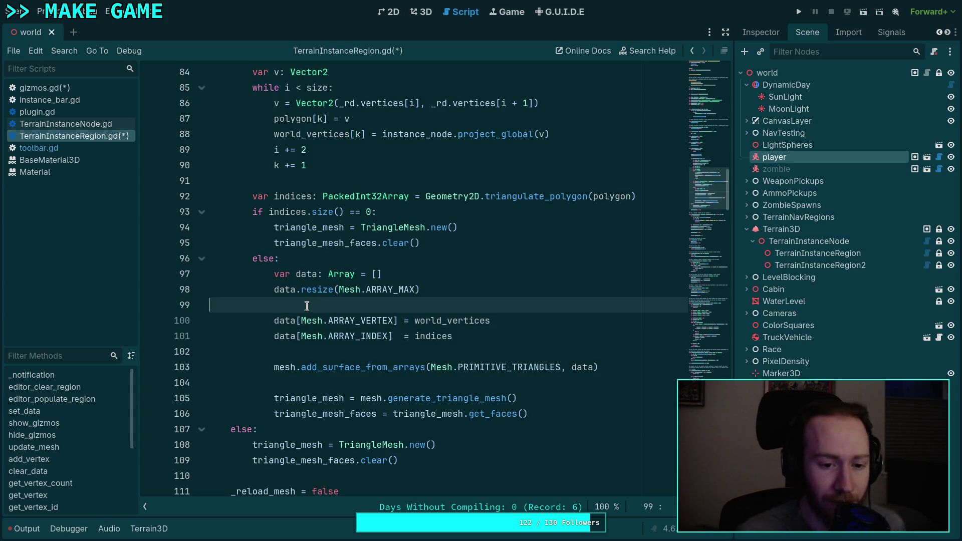
scroll(307, 306, down, 2)
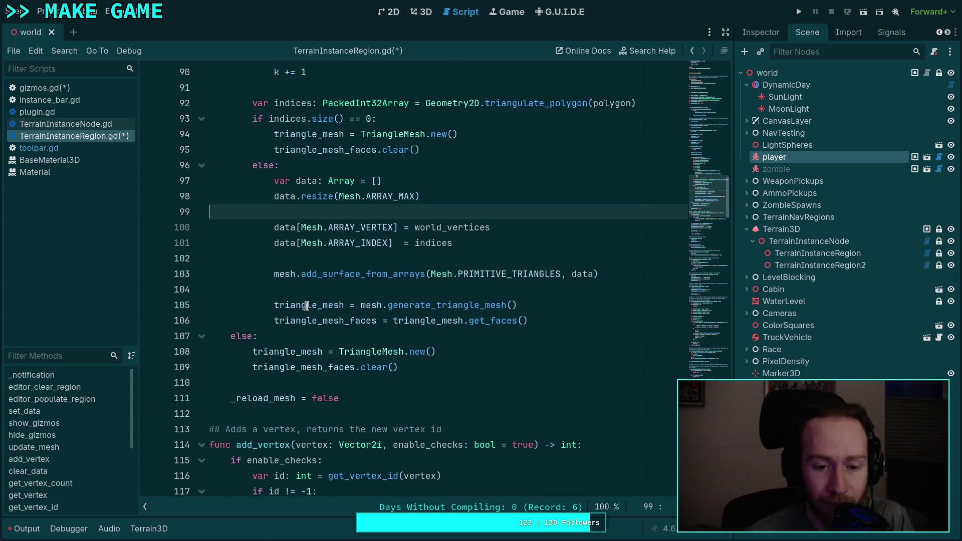
key(ctrl+s)
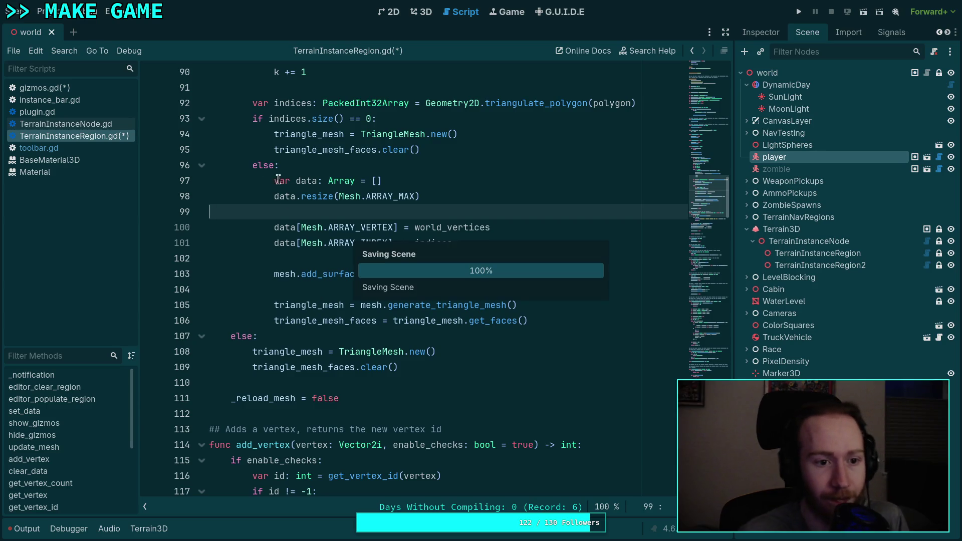
Step: In gizmos.gd, make lines 85–86 check world_vertices and world_vertices.size() instead of get_vertex_count()
click(101, 123)
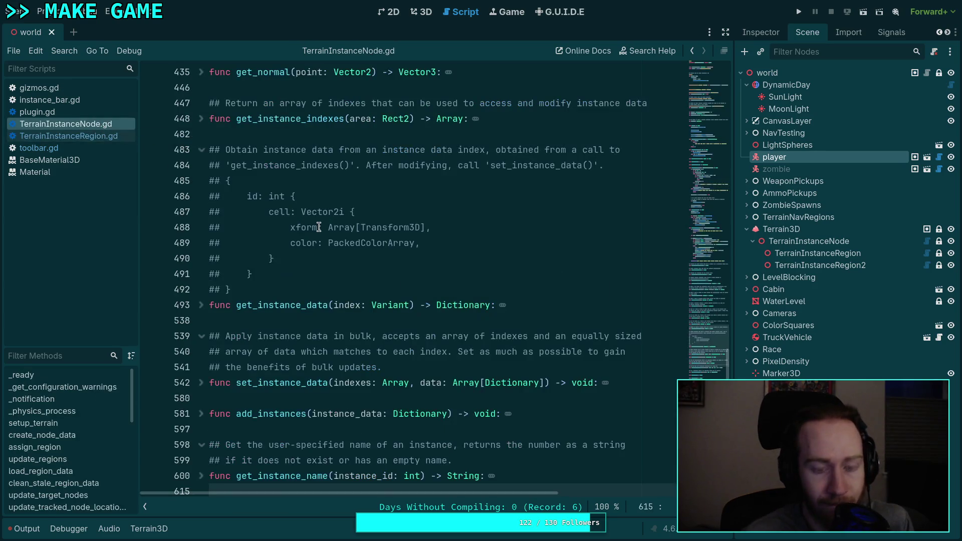
click(84, 87)
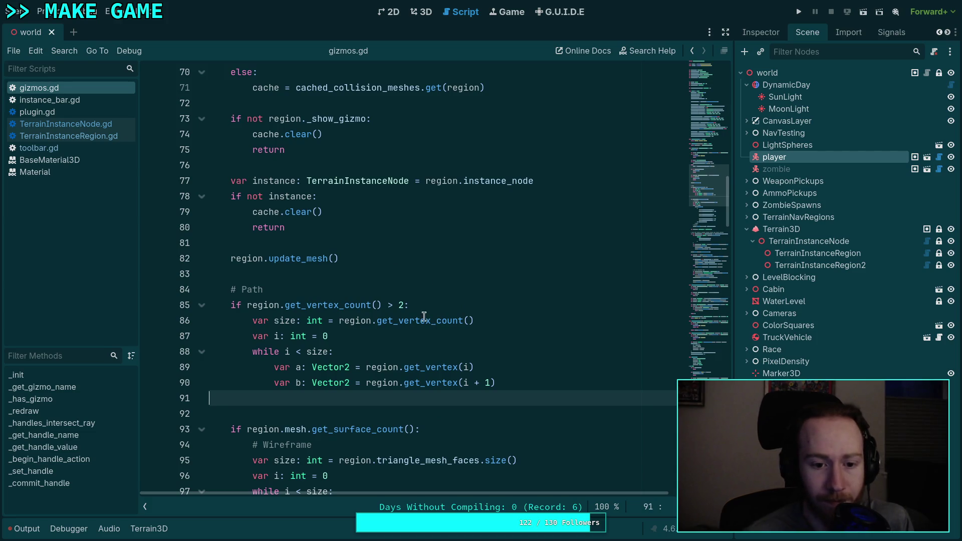
drag(284, 305, 382, 305)
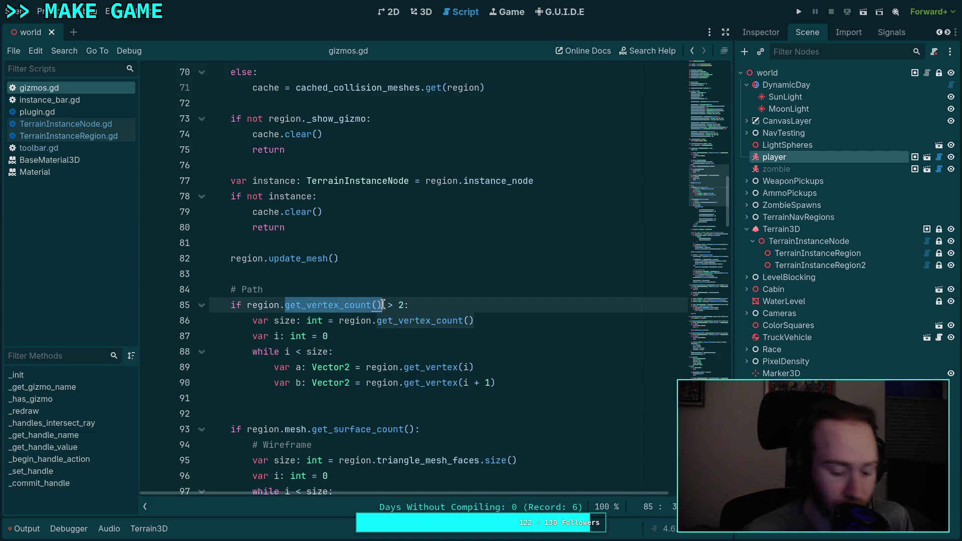
text(world_)
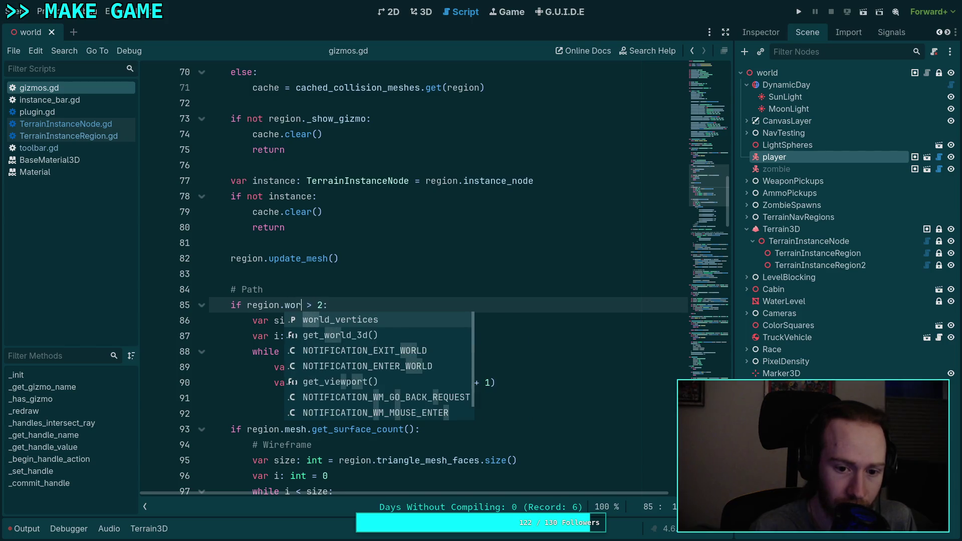
key(Return)
drag(361, 304, 382, 304)
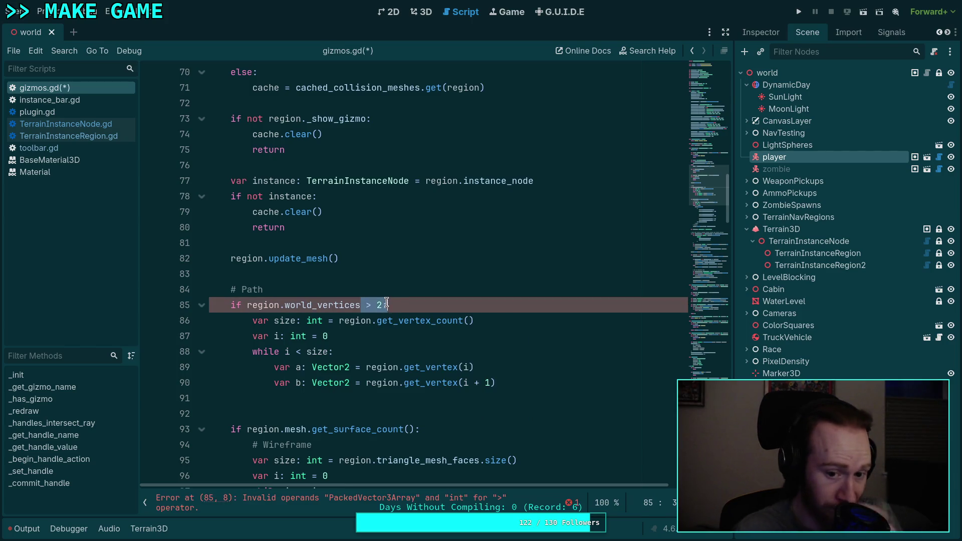
key(BackSpace)
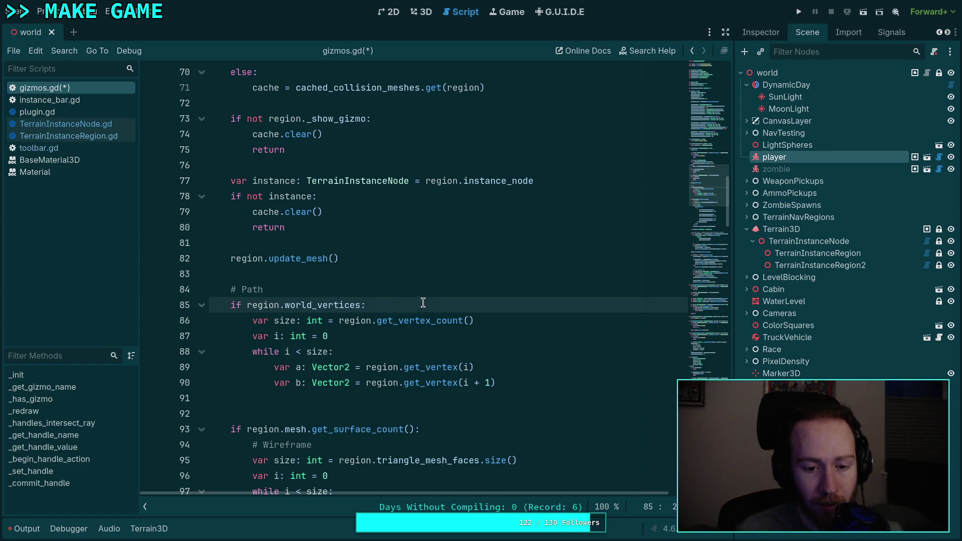
mouse_move(486, 322)
mouse_down()
mouse_move(338, 309)
mouse_move(339, 321)
mouse_move(377, 321)
mouse_up()
text(world_vertices.siz)
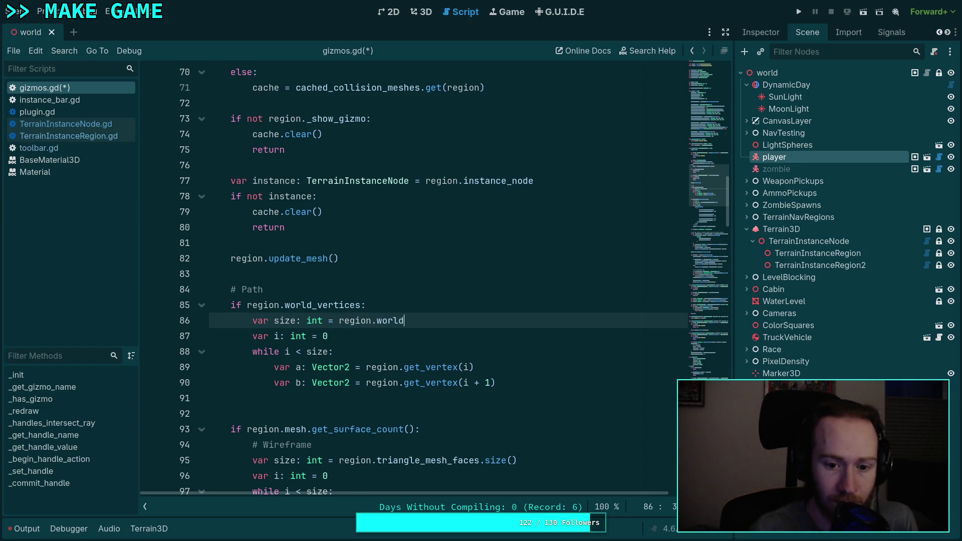
key(Return)
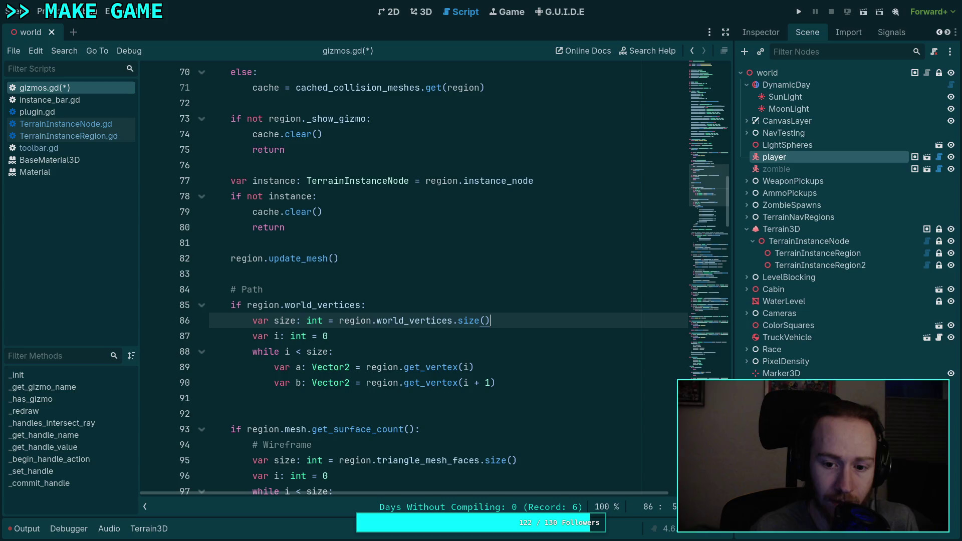
scroll(428, 346, down, 1)
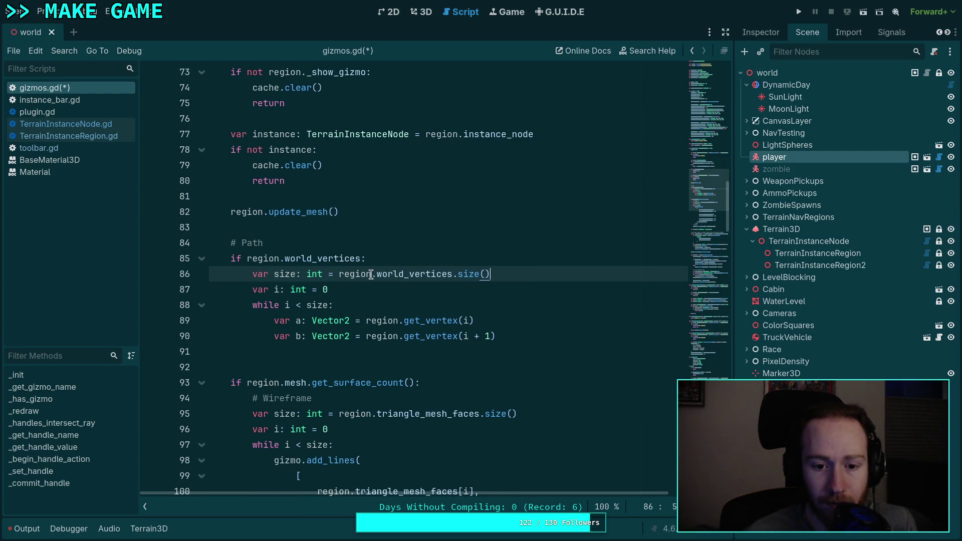
Step: Change the a and b point types on lines 89–90 from Vector2 to Vector3
drag(364, 321, 482, 318)
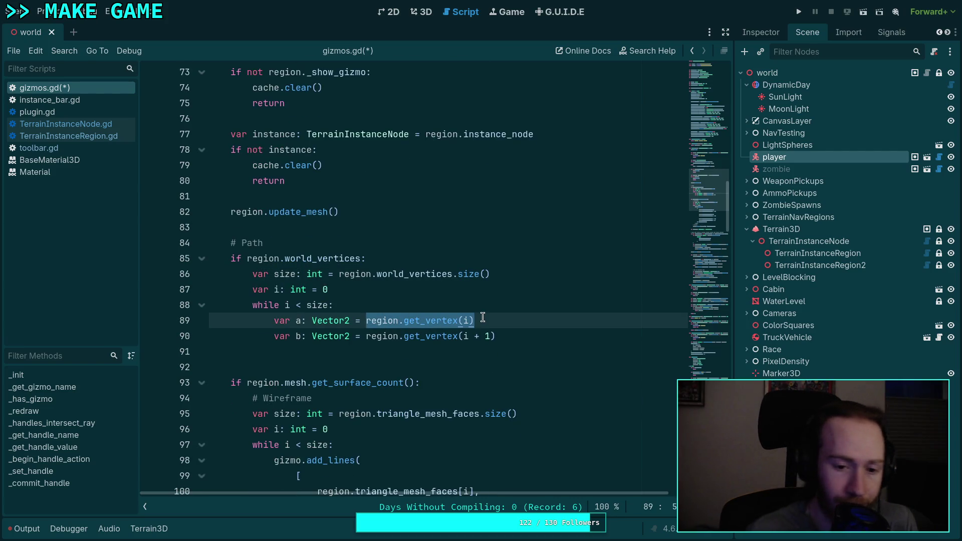
click(346, 322)
text(3)
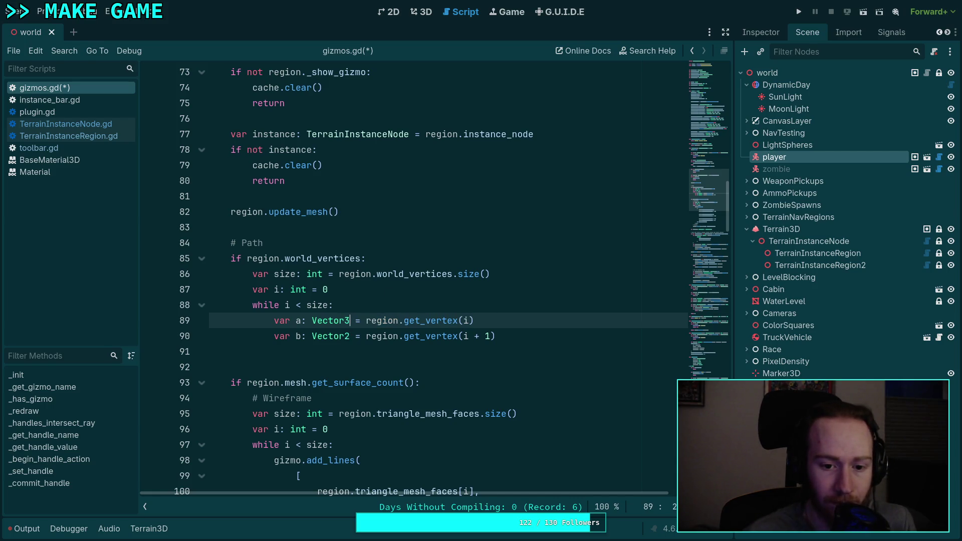
key(Escape)
key(Down)
key(BackSpace)
text(3)
Step: Replace region.get_vertex(i) on line 89 with region.world_vertices
drag(474, 321, 363, 324)
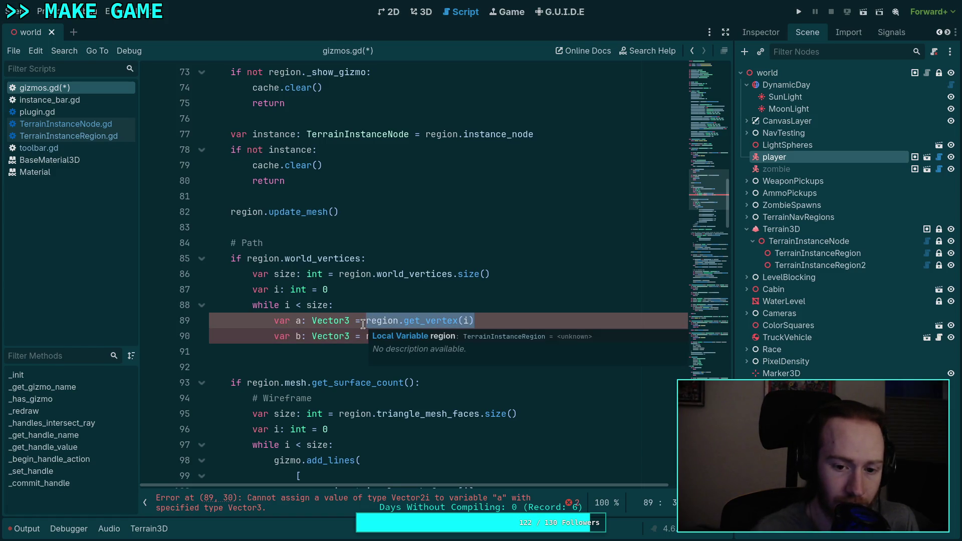
text(region.wor)
key(Return)
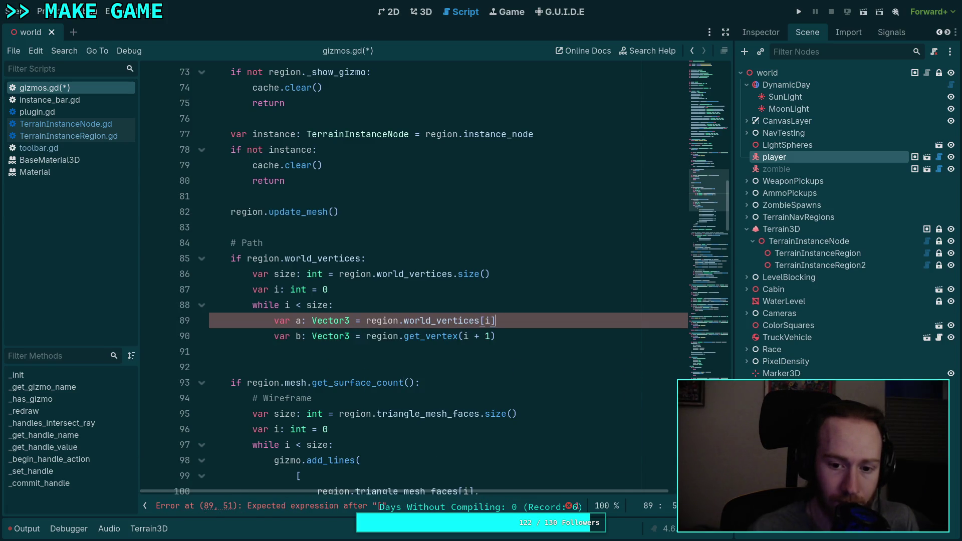
double_click(408, 321)
right_click(427, 321)
click(451, 372)
Step: Make line 90's point b read region.world_vertices[i + 1]
double_click(421, 336)
right_click(434, 335)
click(472, 391)
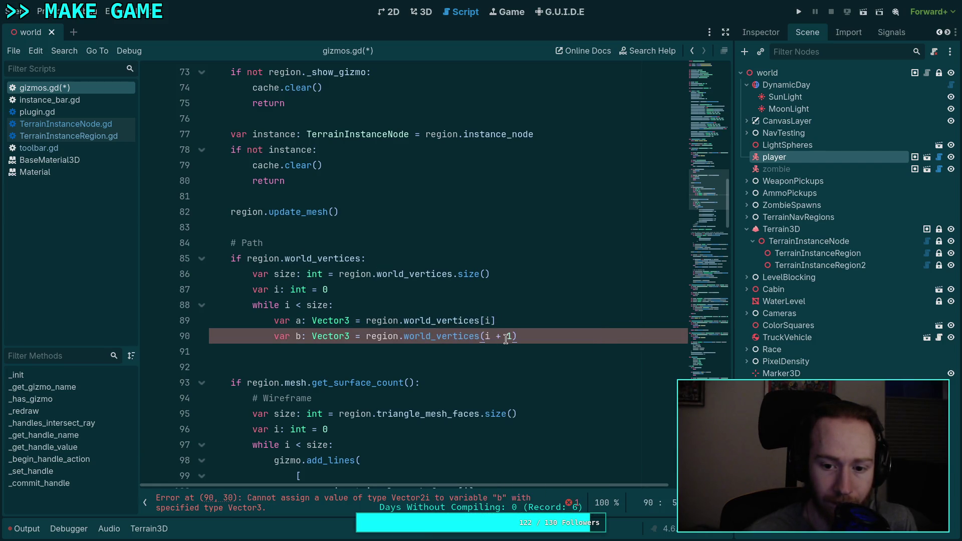
key(Delete)
text([)
click(545, 336)
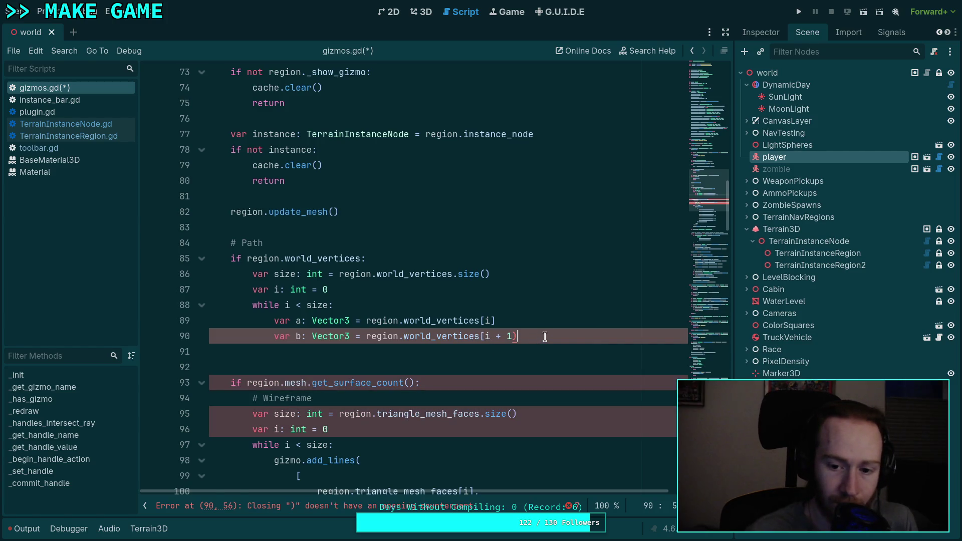
key(BackSpace)
text(])
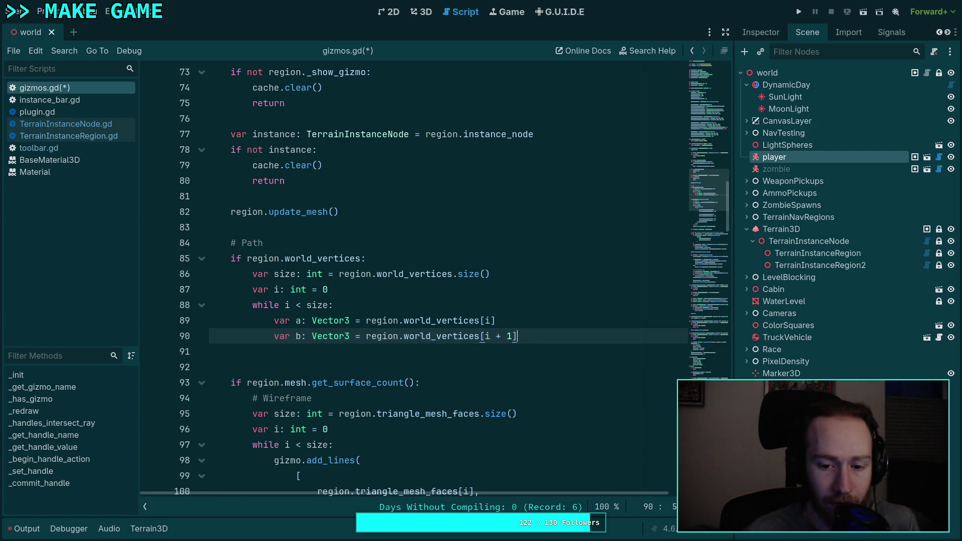
scroll(573, 320, down, 4)
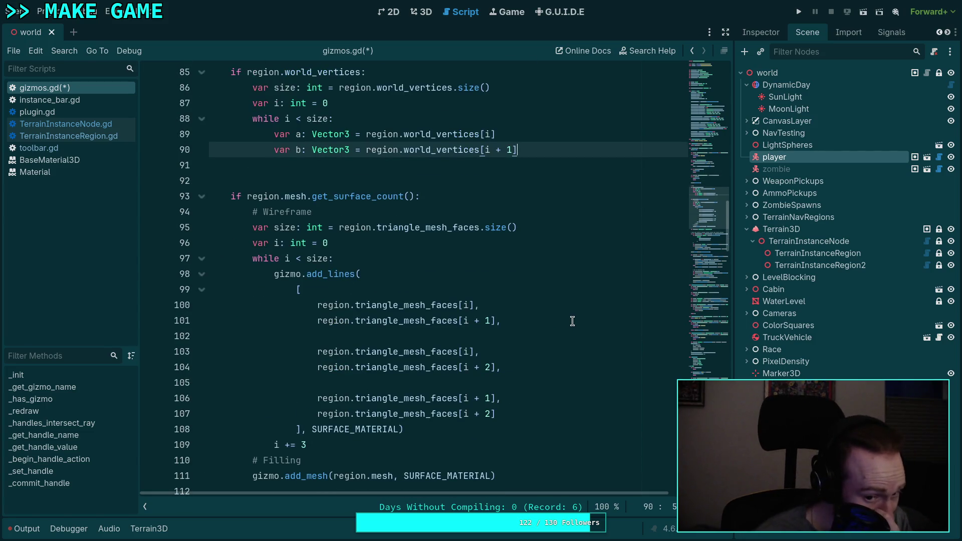
mouse_move(311, 275)
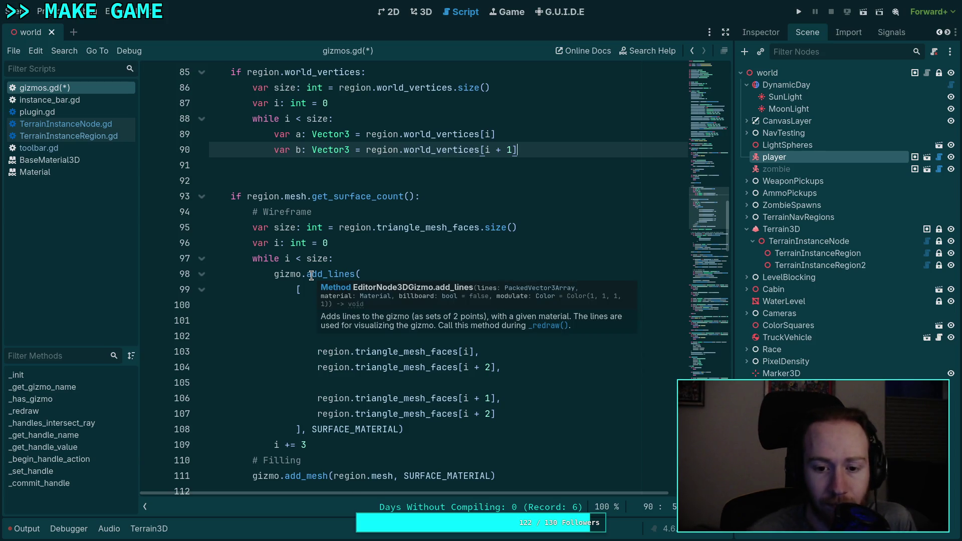
scroll(311, 275, up, 1)
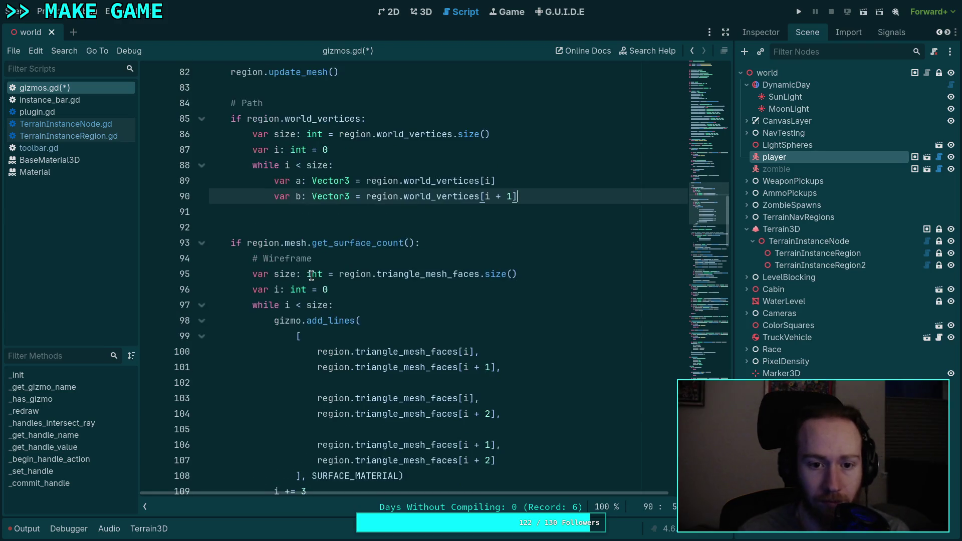
Step: Add gizmo.add_lines([a, b], PATH_MATERIAL) inside the path loop
key(Return)
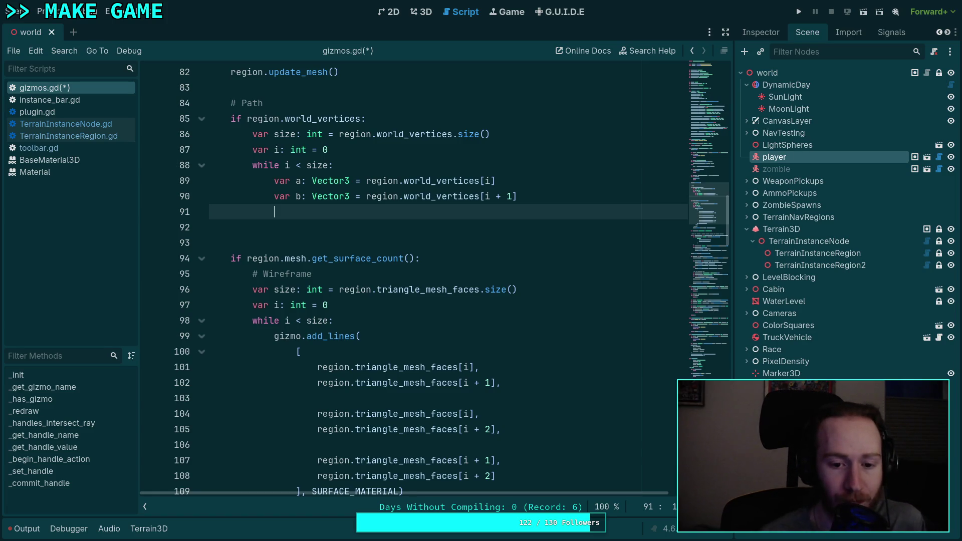
text(giz)
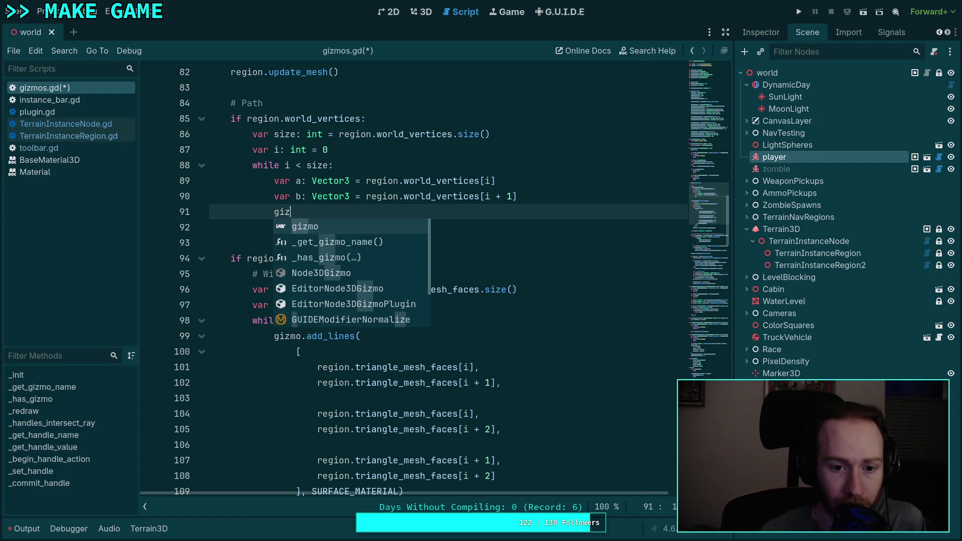
text(mo.add)
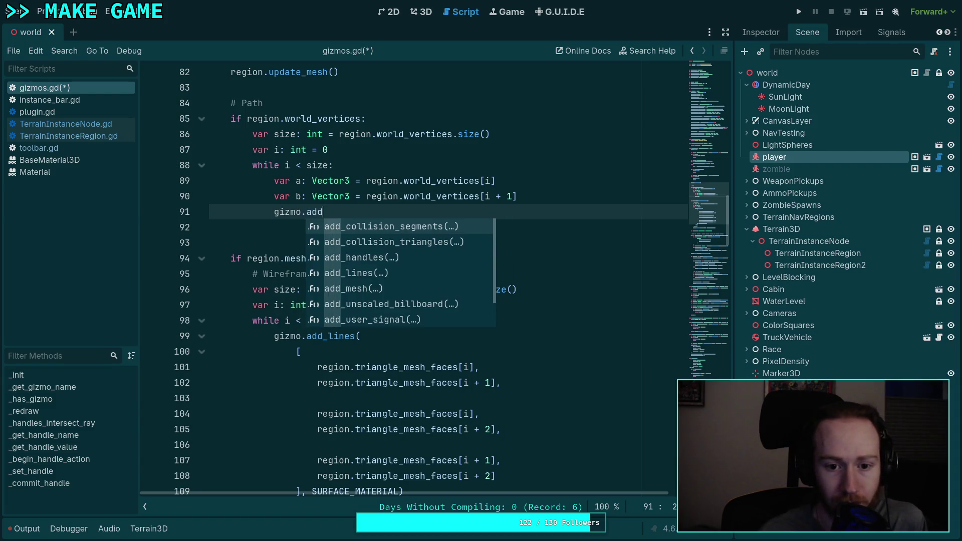
text(_l)
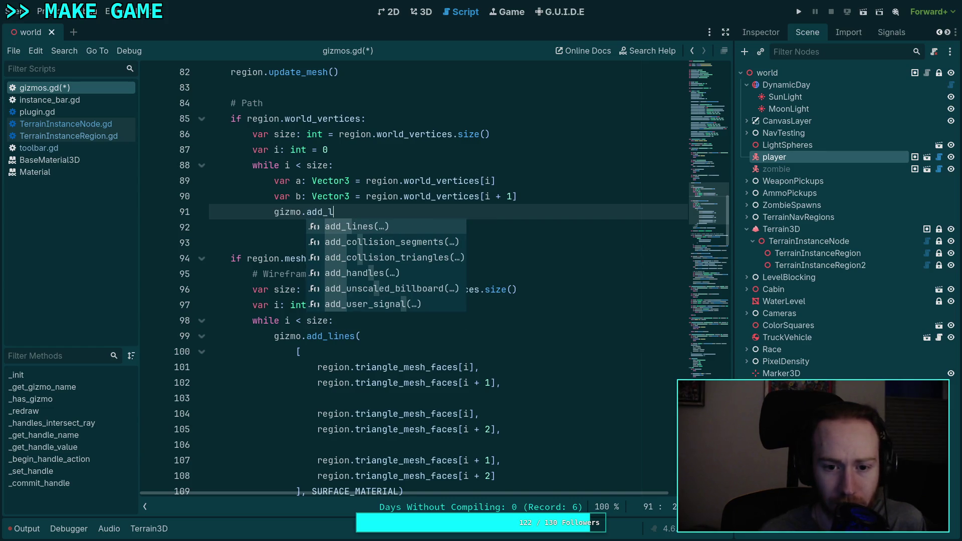
key(Return)
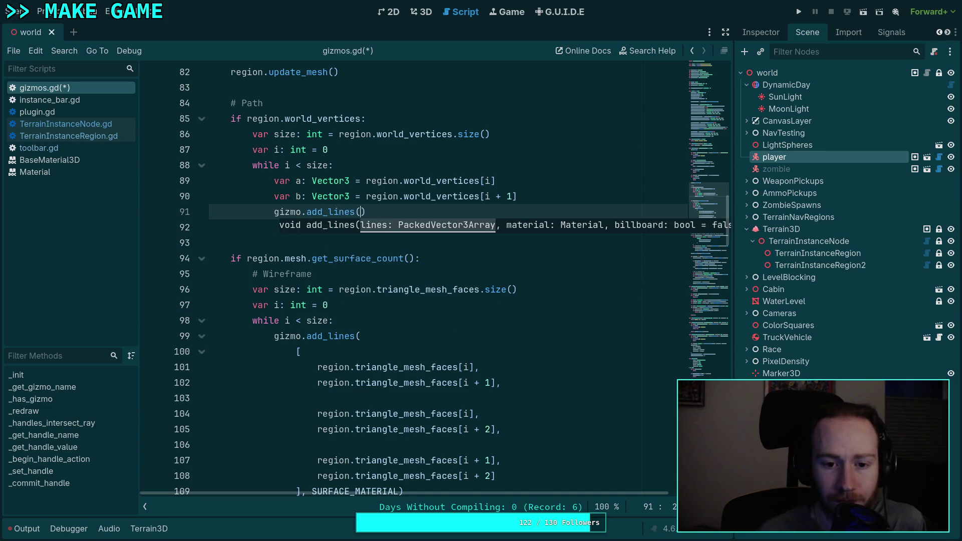
text(, b],)
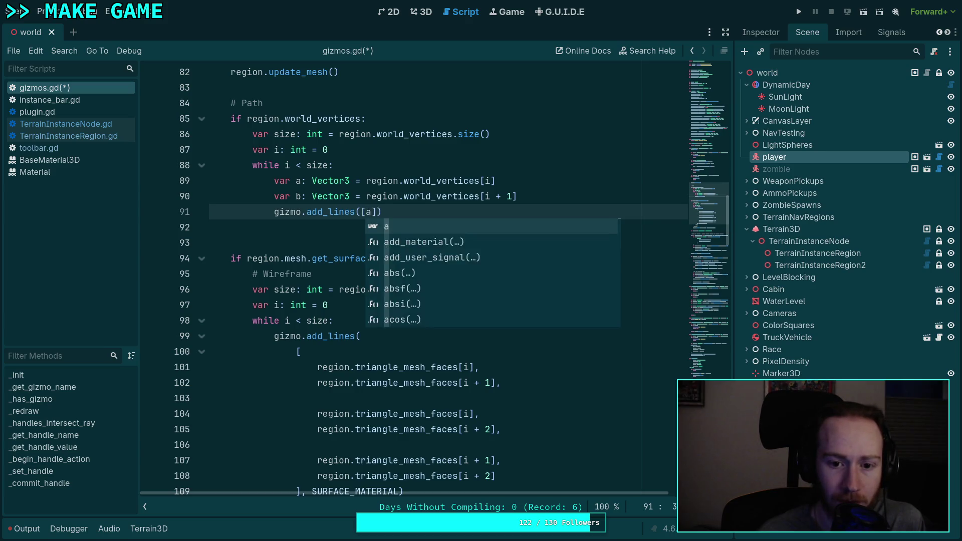
text( PATH)
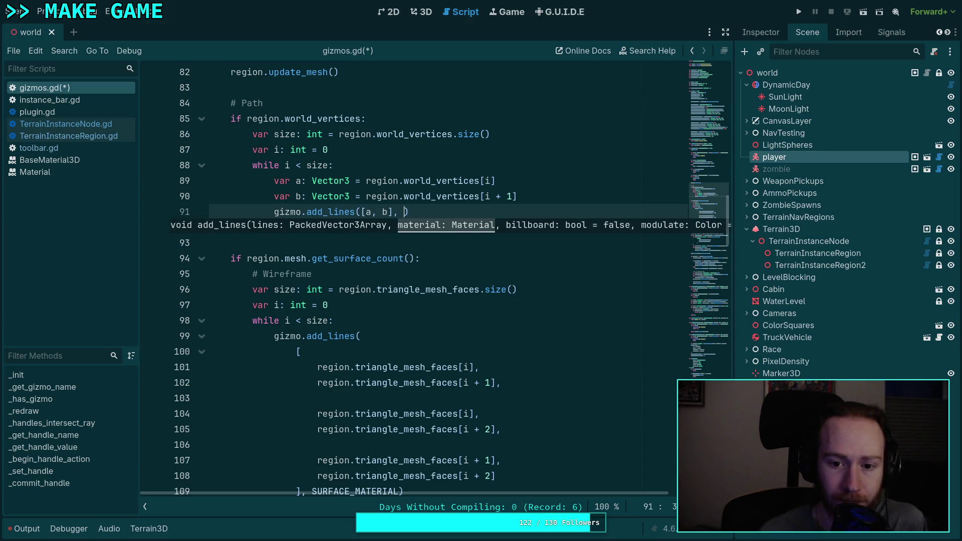
key(Return)
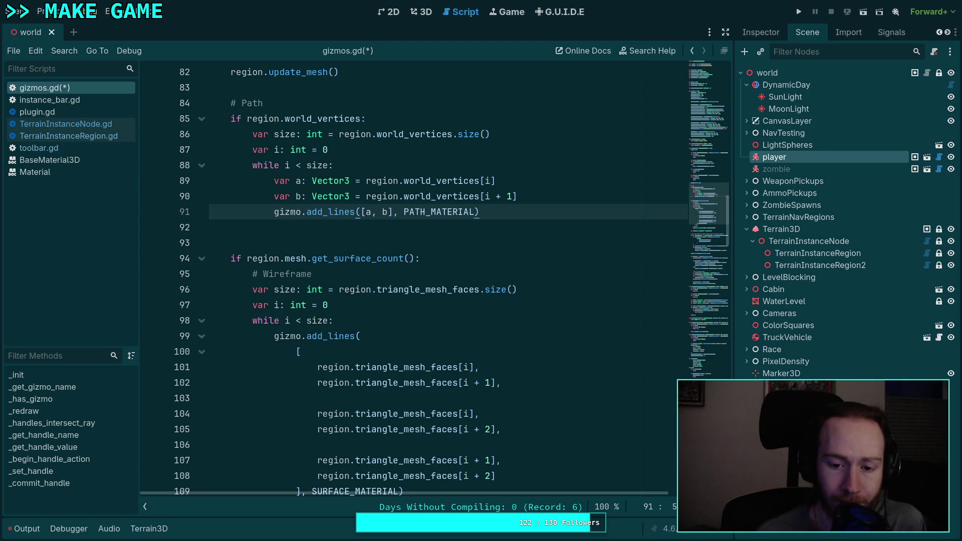
Step: Complete the loop increment as i += 1 and save gizmos.gd
scroll(619, 277, down, 2)
scroll(619, 276, up, 2)
key(Return)
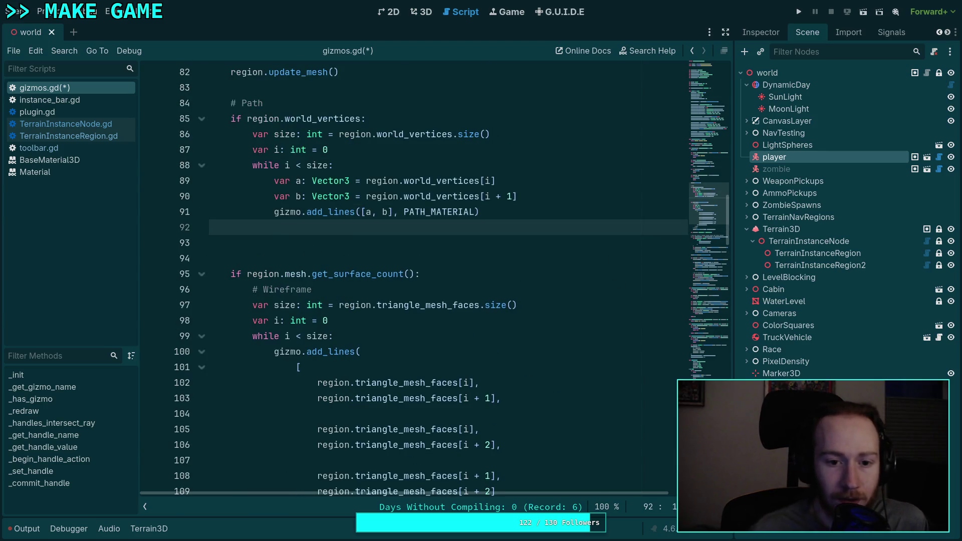
text(i +=1)
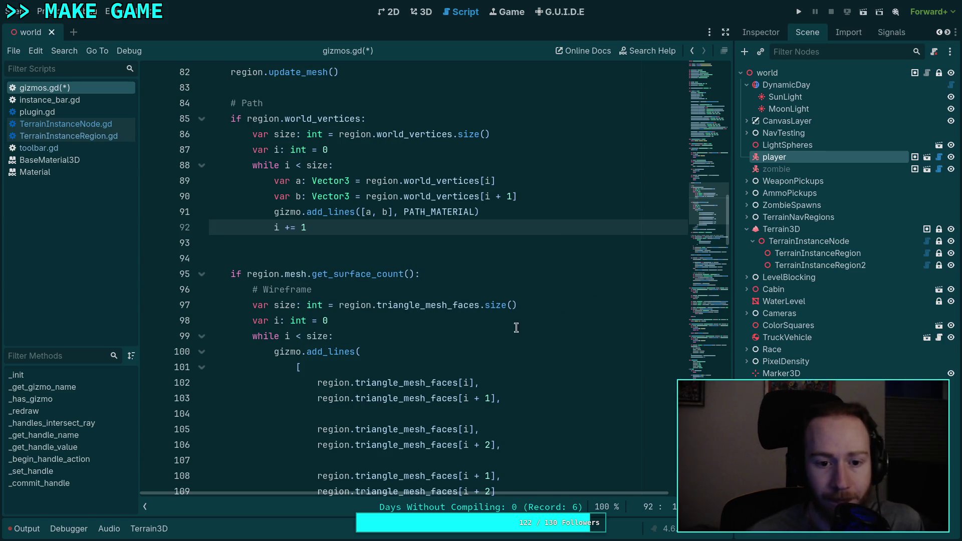
click(378, 243)
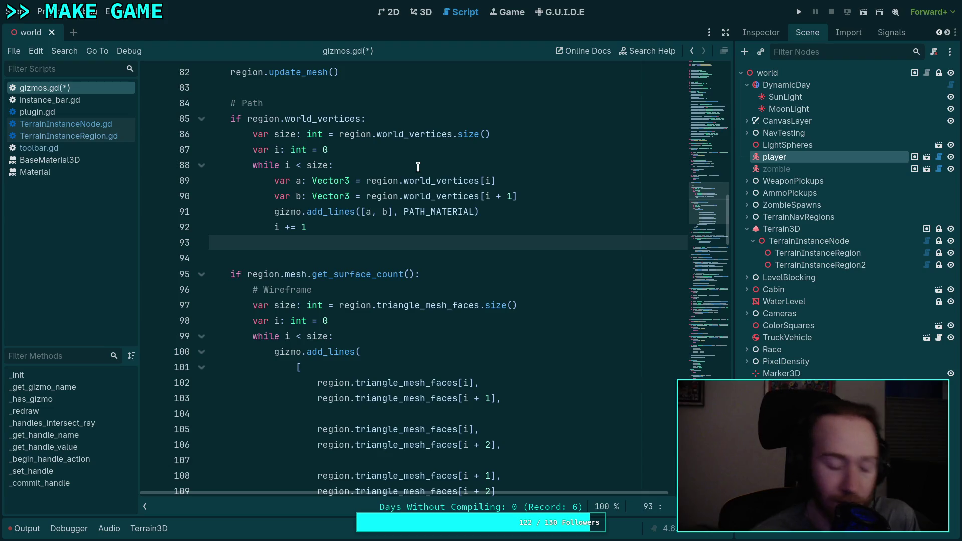
key(ctrl+s)
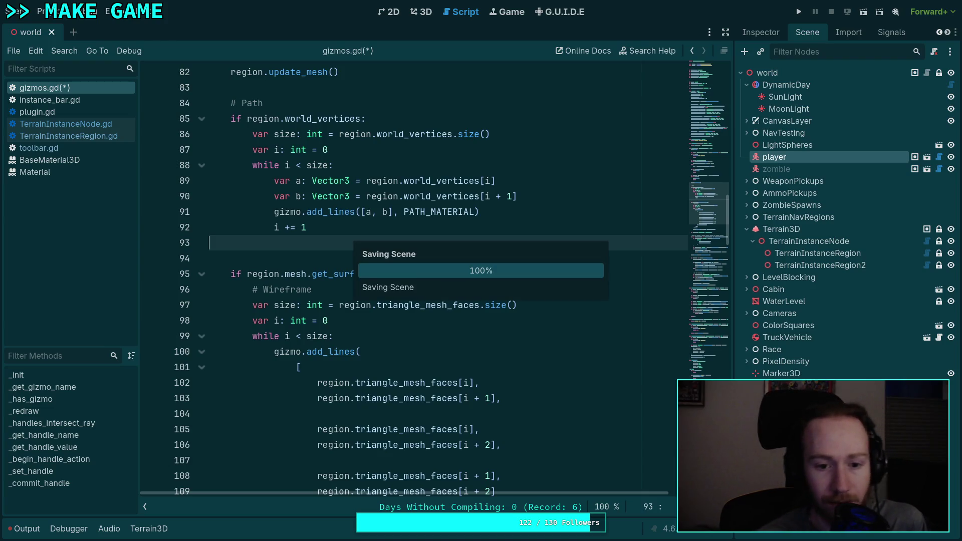
Step: Frame TerrainInstanceRegion2 in 3D, trace the gizmos.gd:89 error from Output, then clear the log
scroll(383, 272, up, 3)
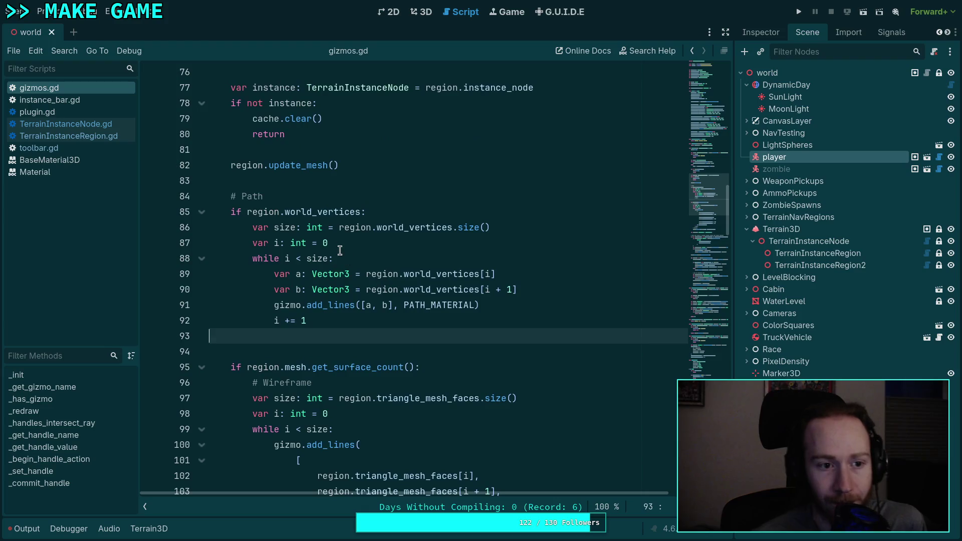
click(420, 11)
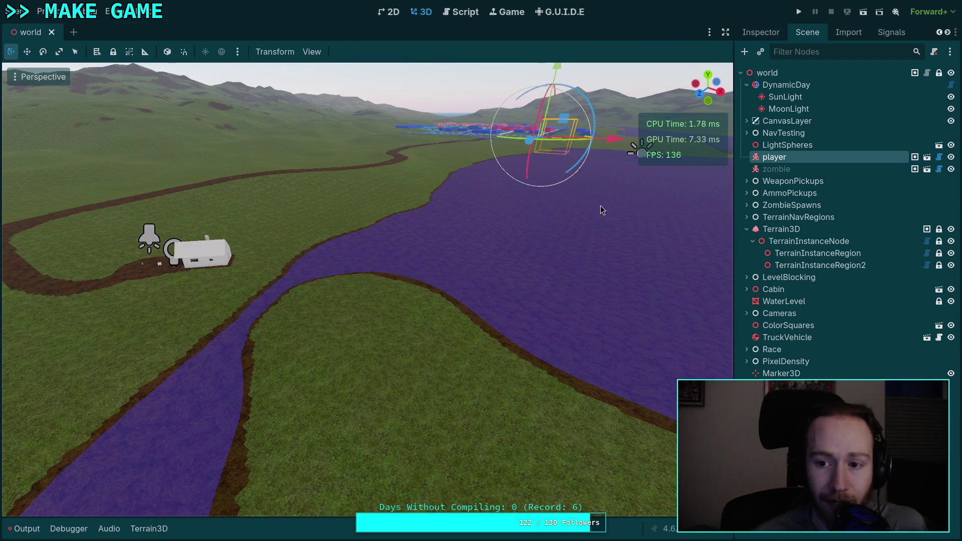
click(817, 266)
key(f)
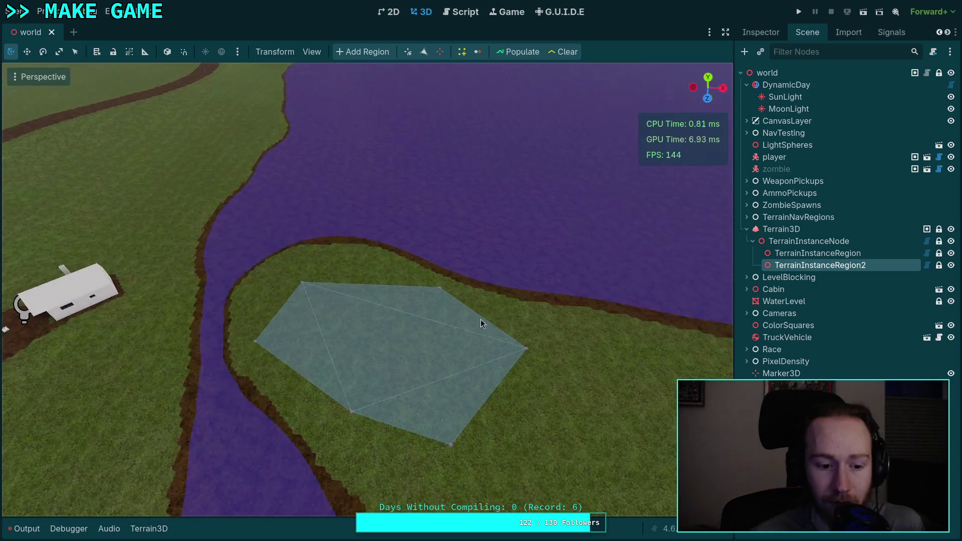
click(26, 529)
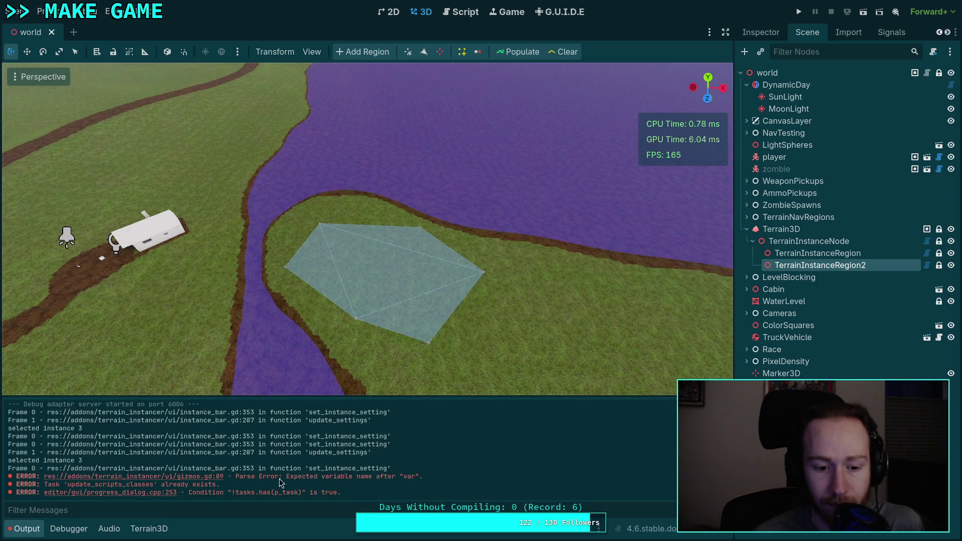
click(215, 477)
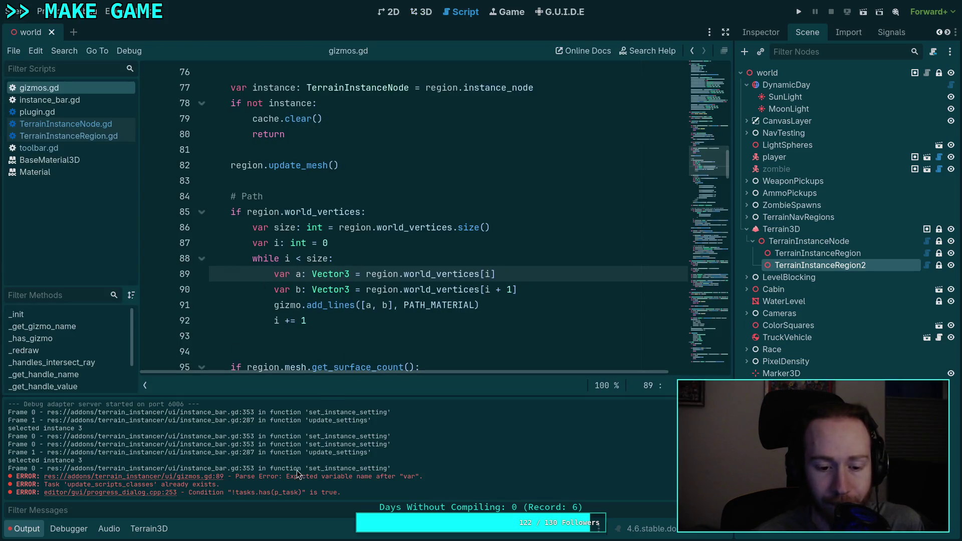
click(670, 401)
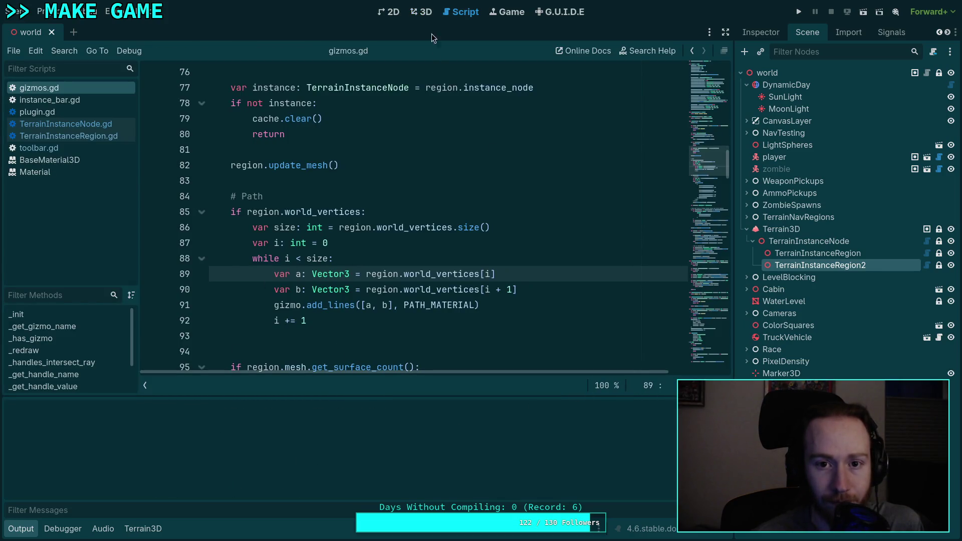
Step: Back in 3D, compare the TerrainInstanceRegion and TerrainInstanceRegion2 gizmos and tilt the camera toward the horizon
click(421, 11)
click(795, 254)
click(795, 264)
scroll(362, 311, up, 4)
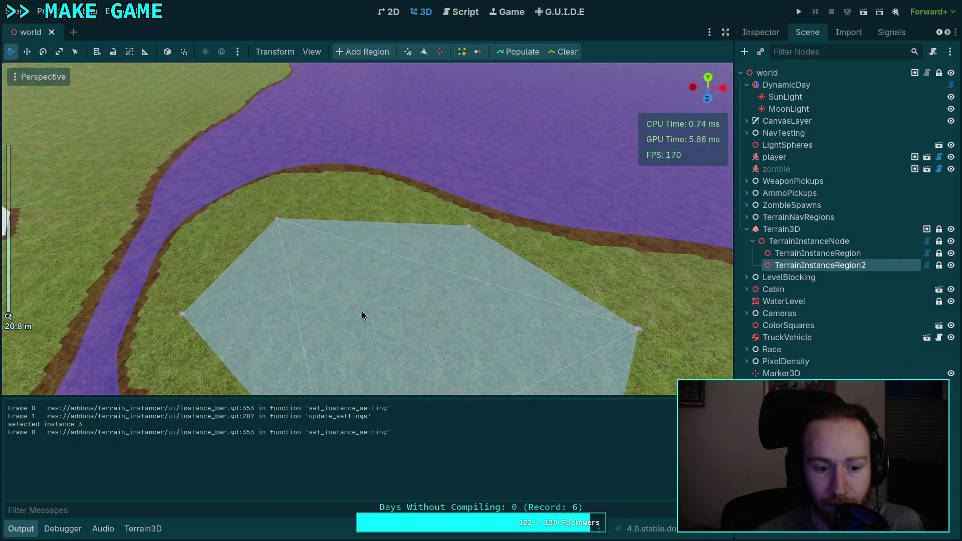
click(814, 249)
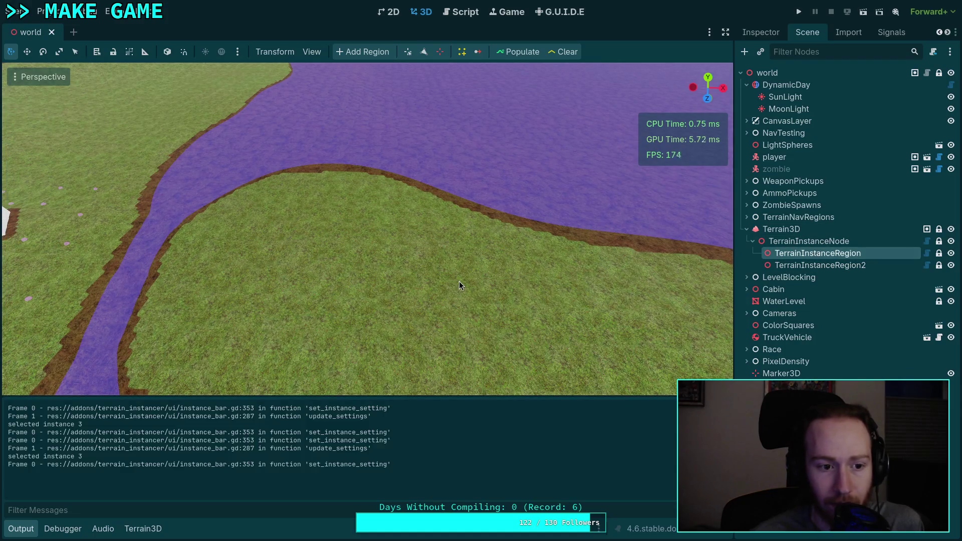
mouse_move(190, 188)
mouse_down()
mouse_move(197, 247)
mouse_move(291, 261)
mouse_move(326, 322)
mouse_move(332, 298)
mouse_up()
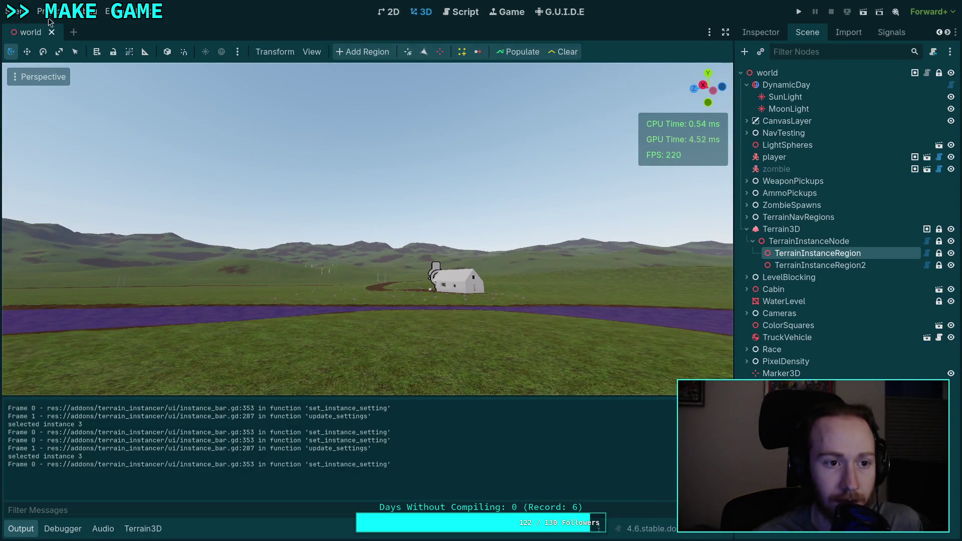
click(42, 11)
Step: Reload the current project, then select and focus TerrainInstanceRegion2 and fly the camera around it
click(85, 146)
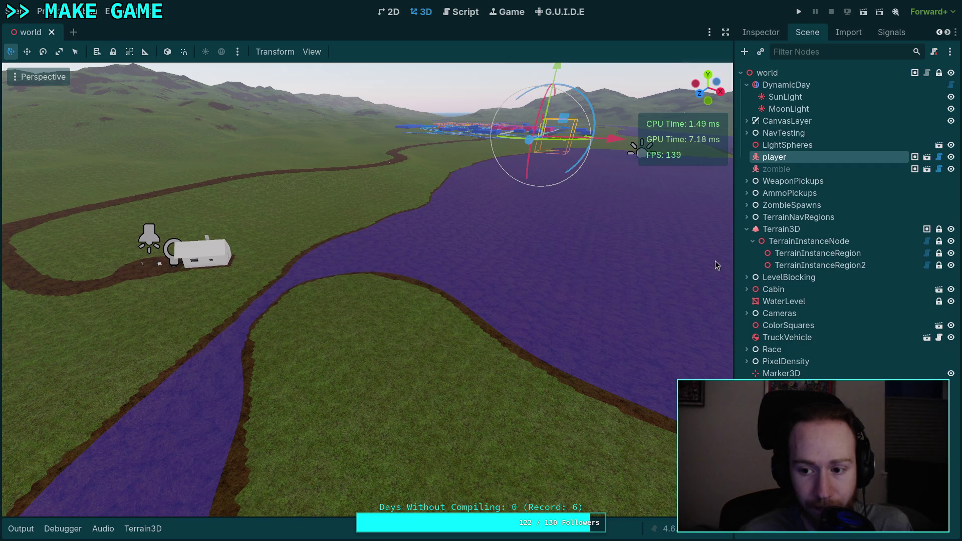
click(816, 265)
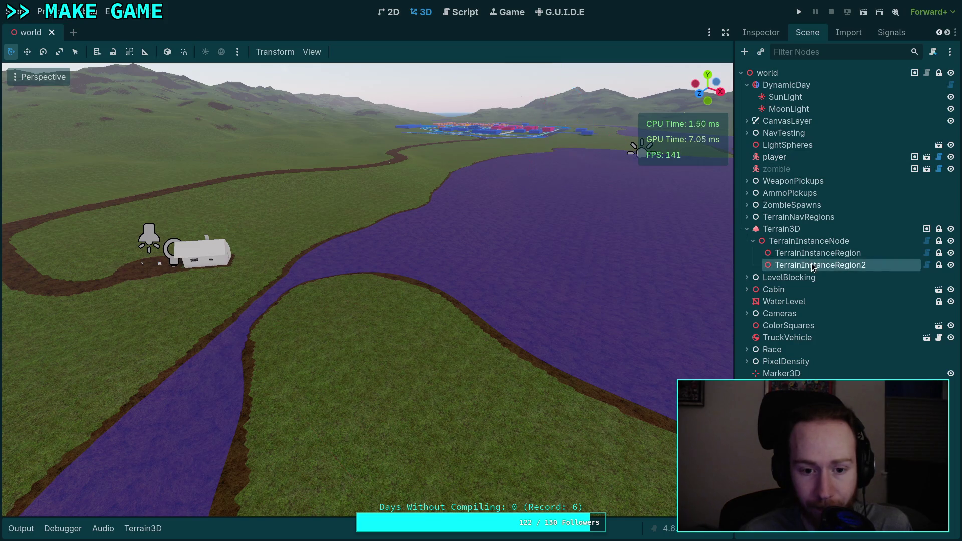
key(f)
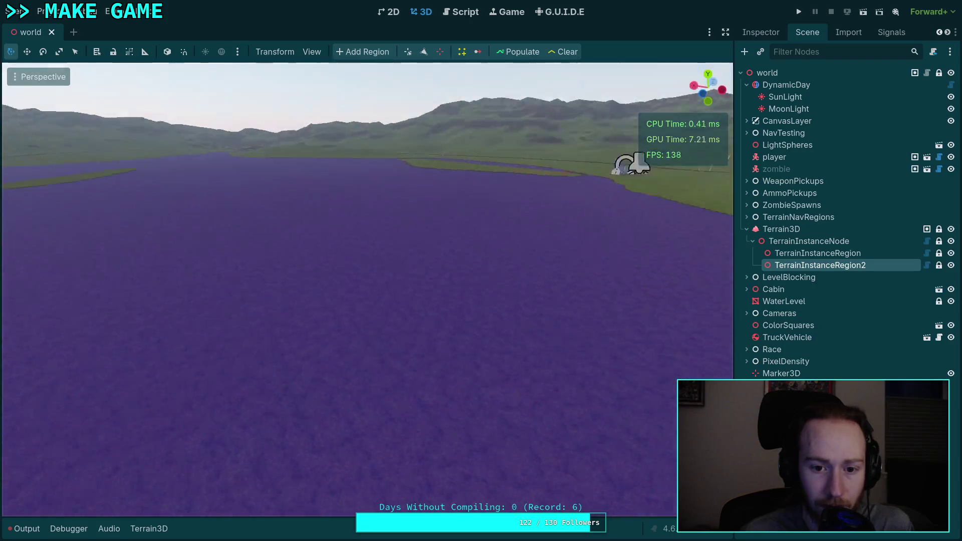
key(w)
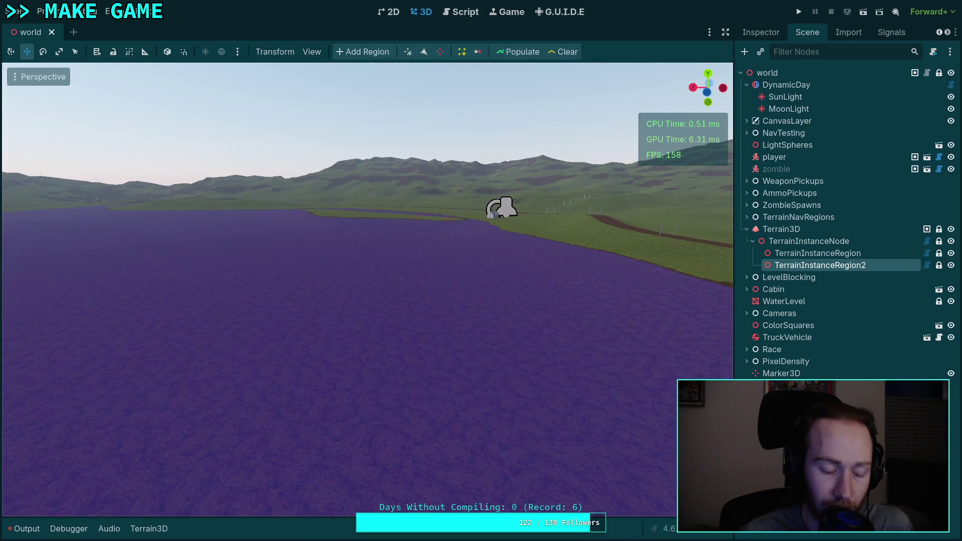
key(f)
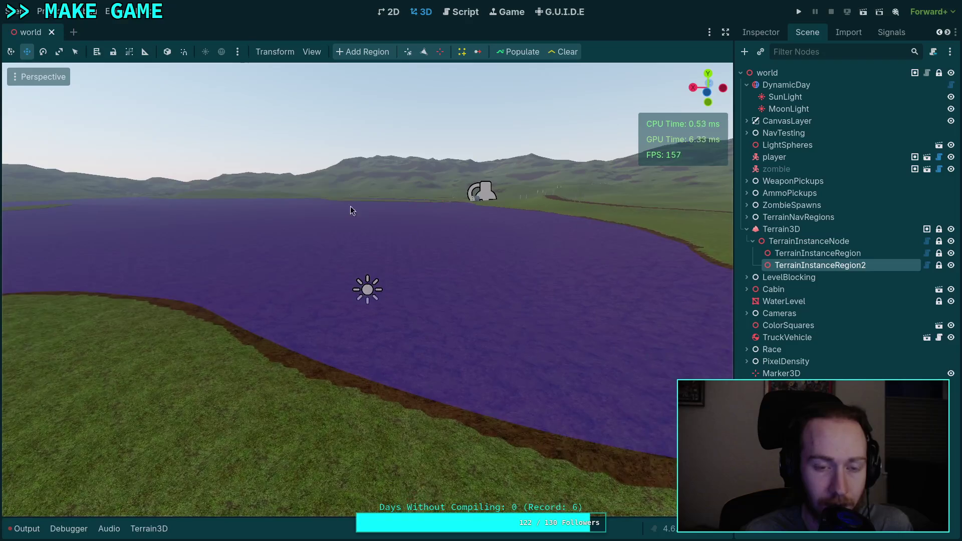
click(108, 11)
Step: In Editor Settings > Shortcuts, remove the Move Mode and left-movement bindings that clash with freelook keys
click(135, 26)
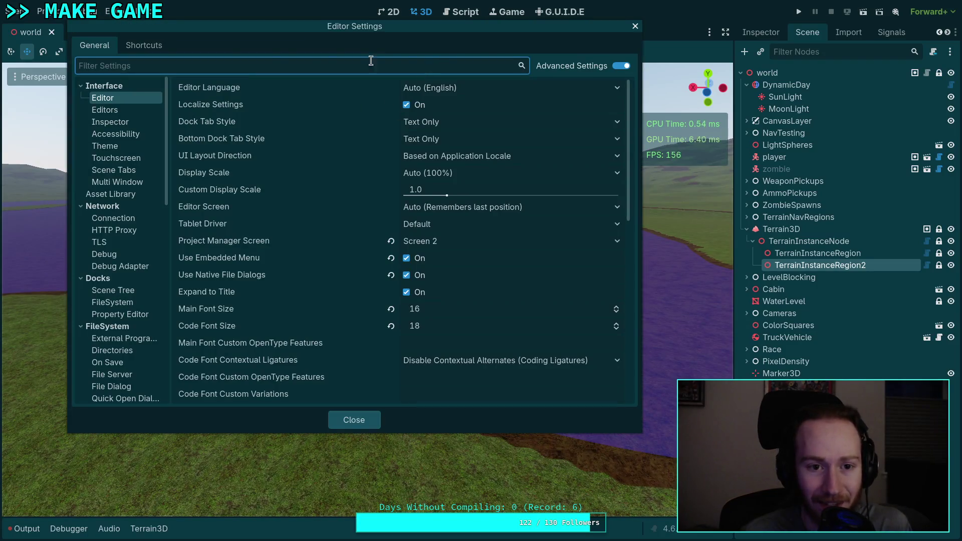
click(144, 45)
click(452, 65)
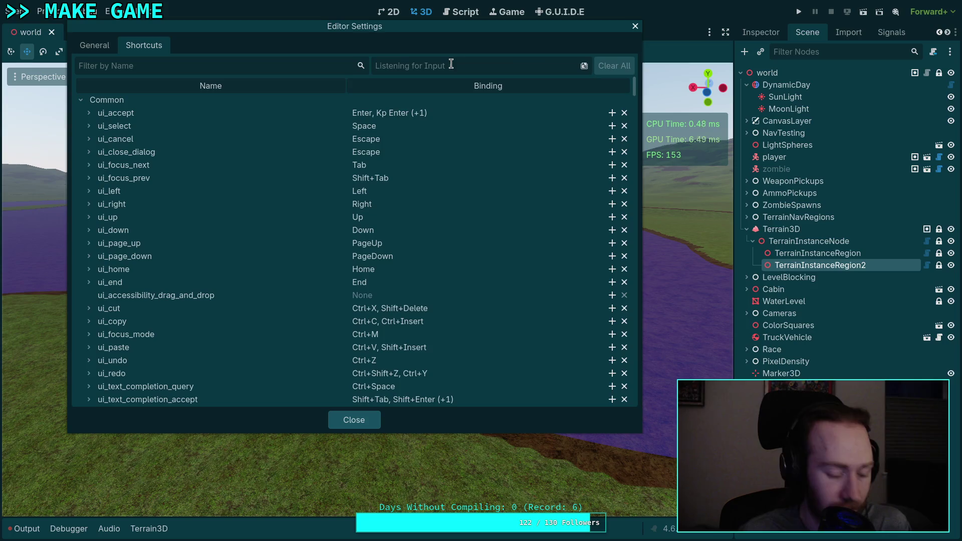
key(comma)
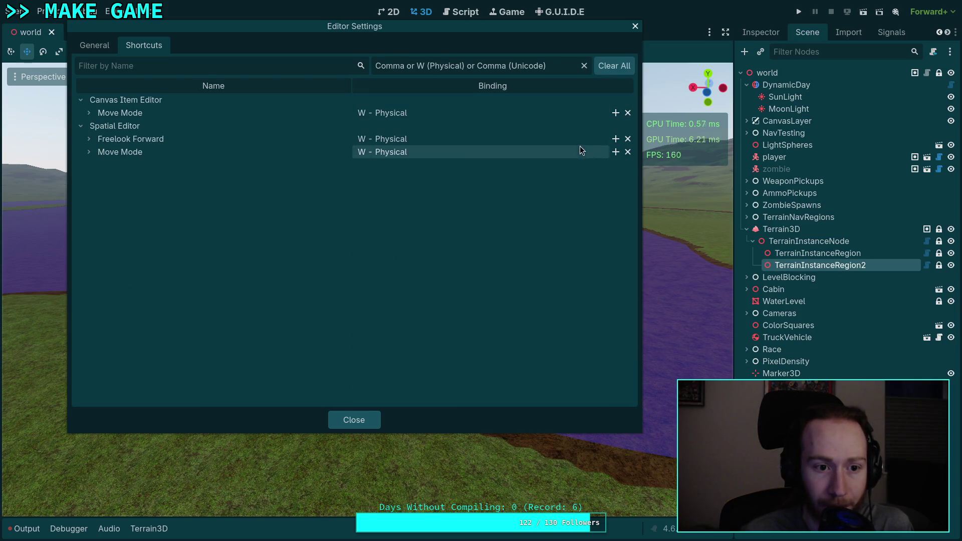
click(627, 152)
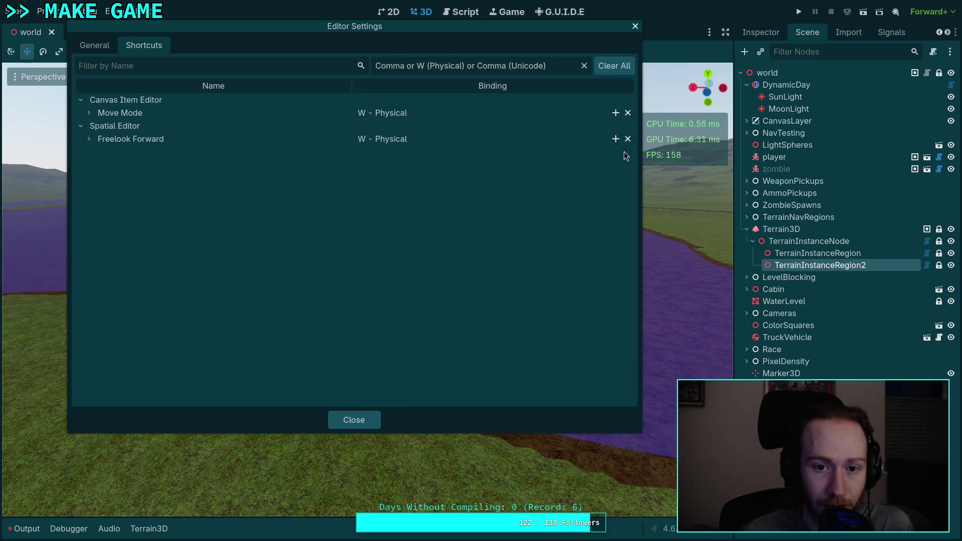
key(a)
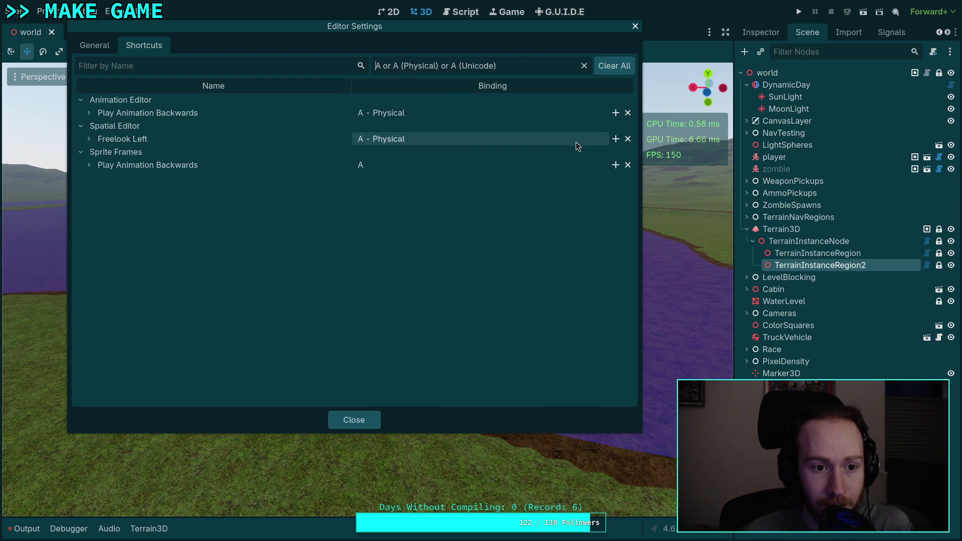
click(627, 143)
Step: Remove the clashing Focus Origin, Transform Mode and Rotate Mode shortcuts, then close Editor Settings
click(426, 65)
key(o)
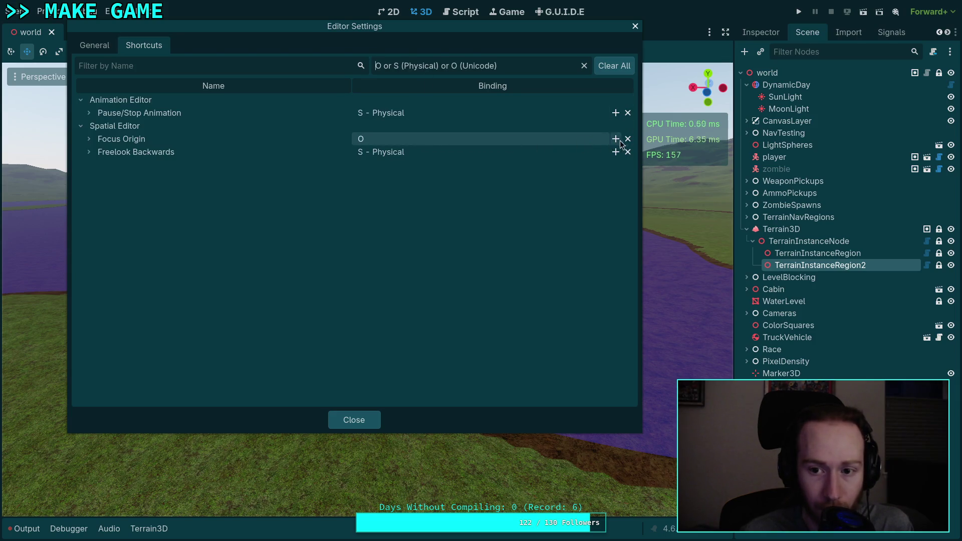
click(628, 139)
click(430, 66)
key(e)
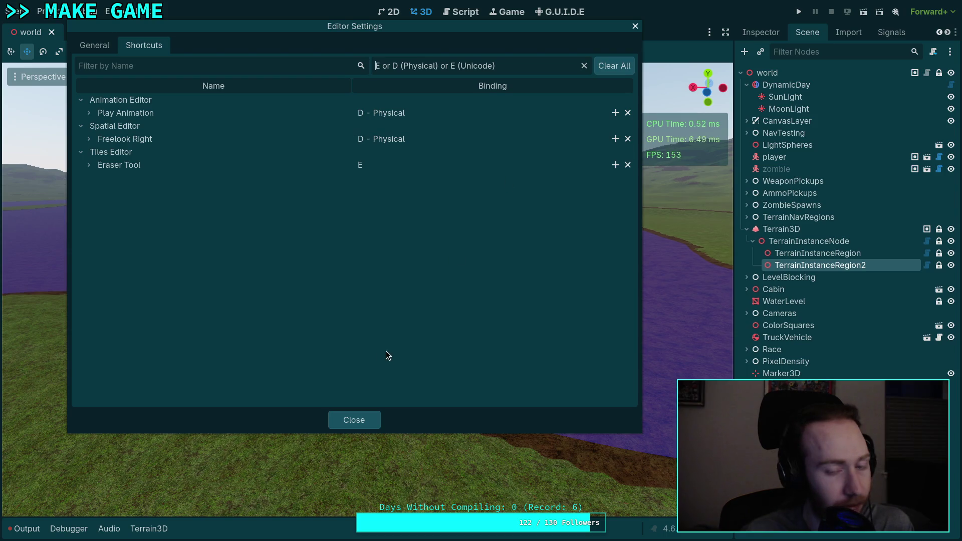
click(409, 66)
key(apostrophe)
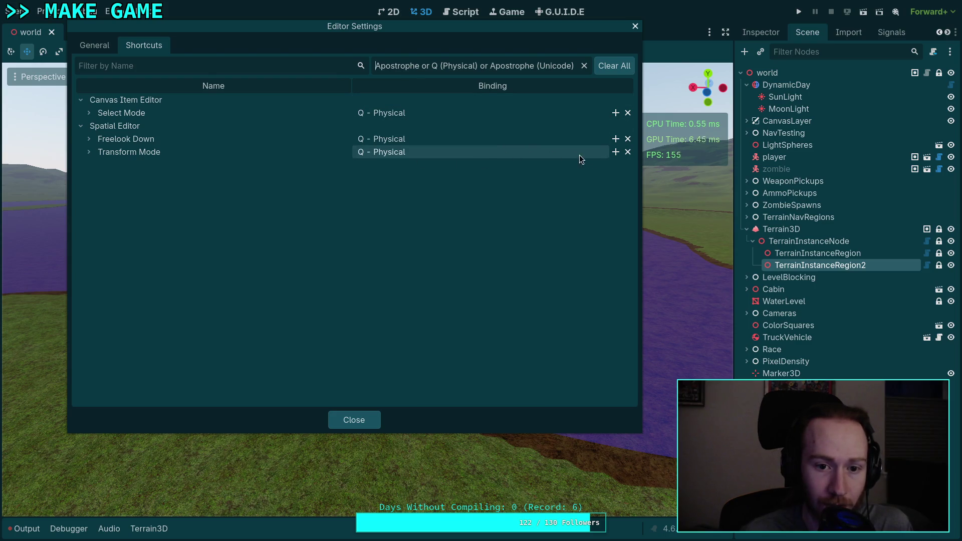
click(627, 152)
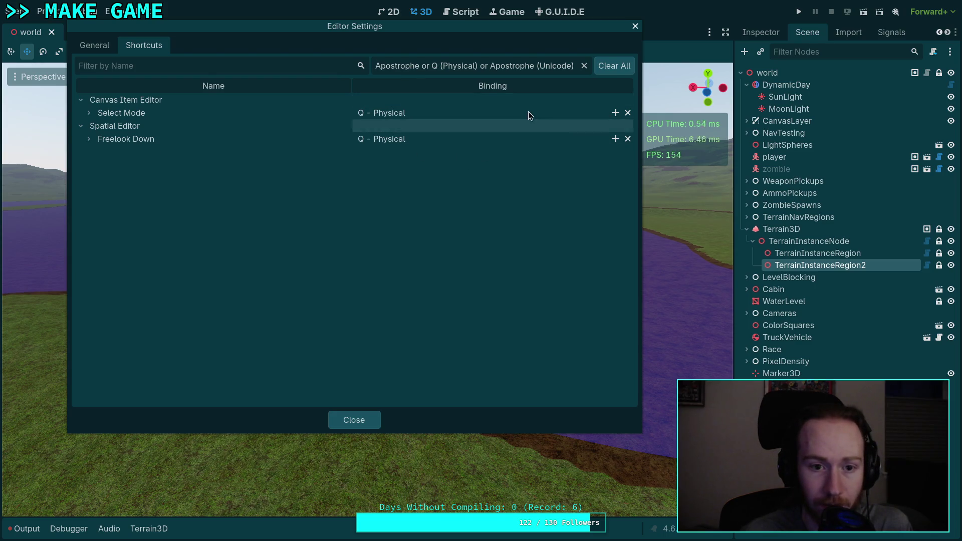
key(period)
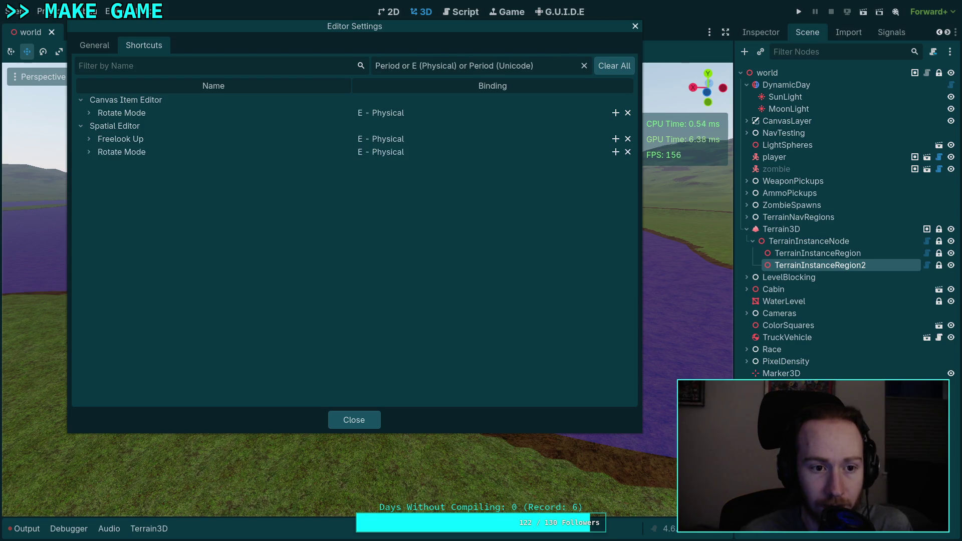
click(628, 152)
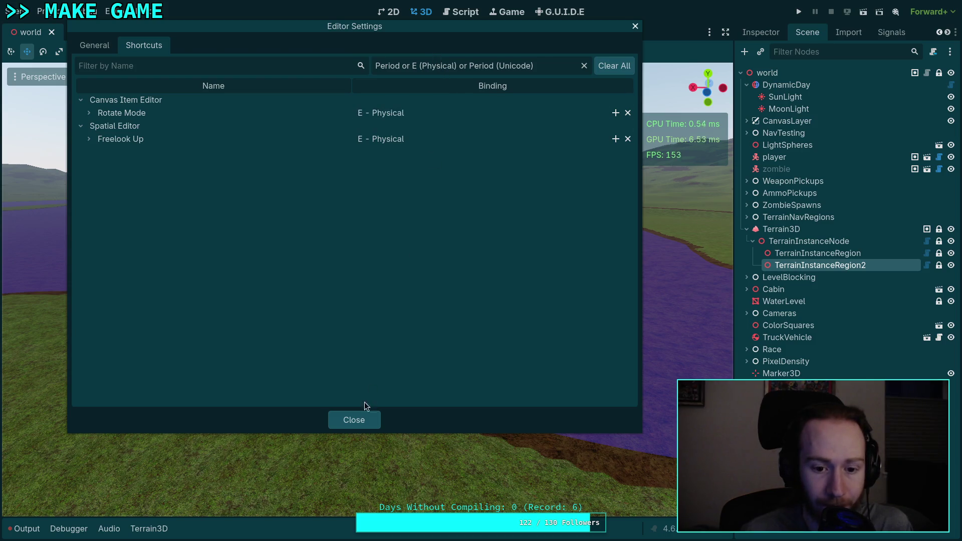
key(Escape)
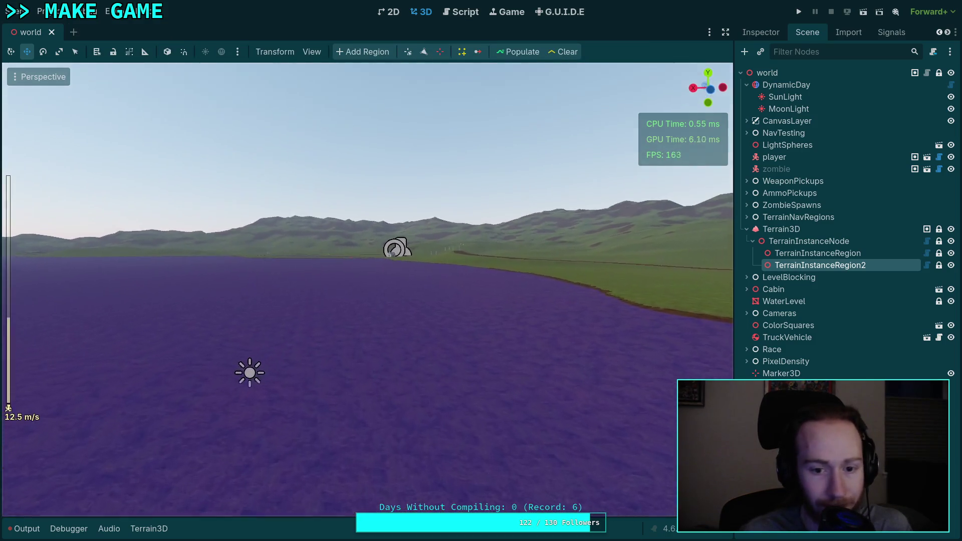
Step: Fly the freelook camera forward and down over the river bend
key(w)
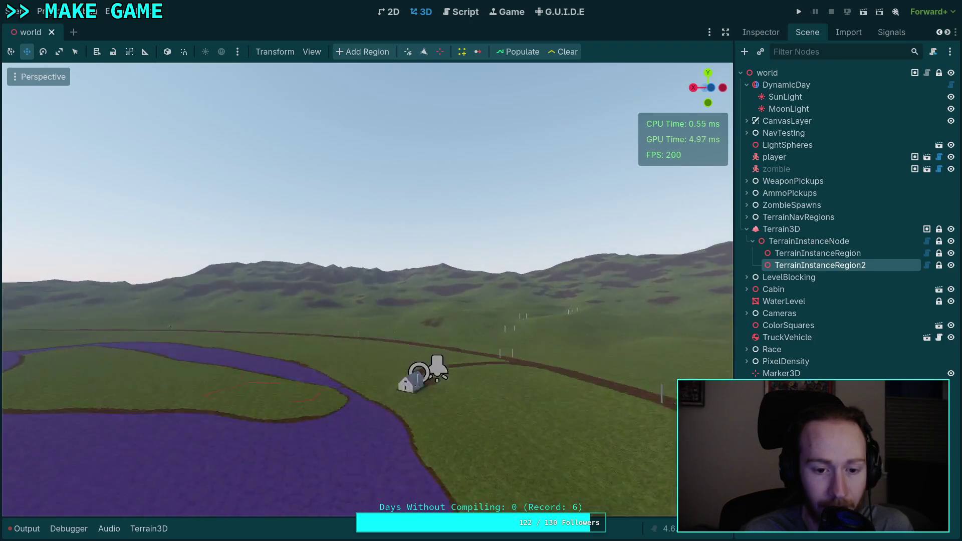
key(w)
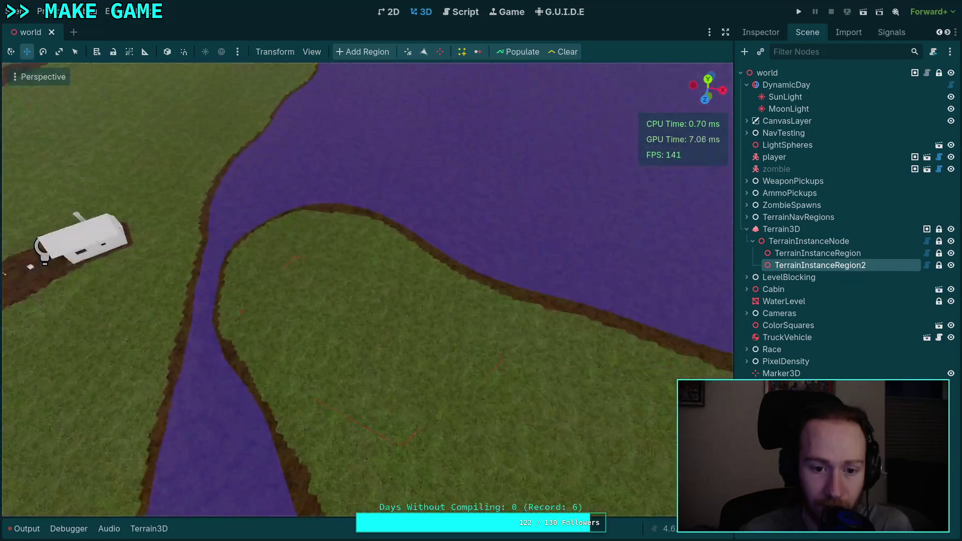
key(w)
scroll(367, 290, up, 4)
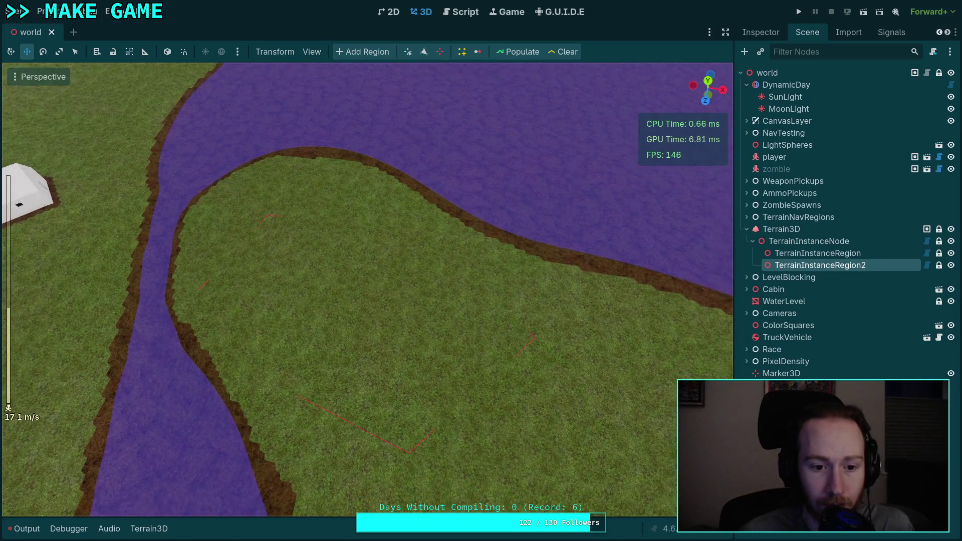
Step: Select and frame TerrainInstanceRegion, then bring up gizmos.gd in the script workspace
key(Up)
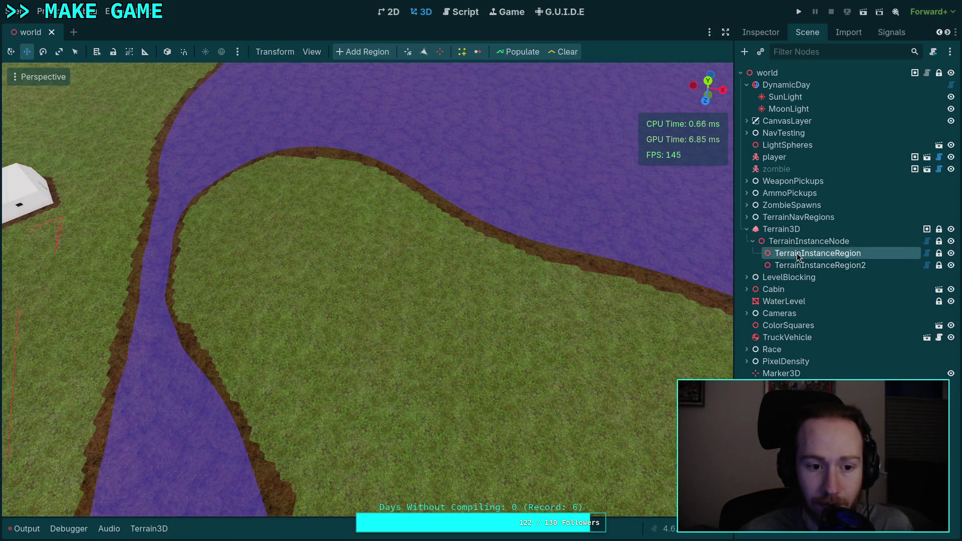
key(f)
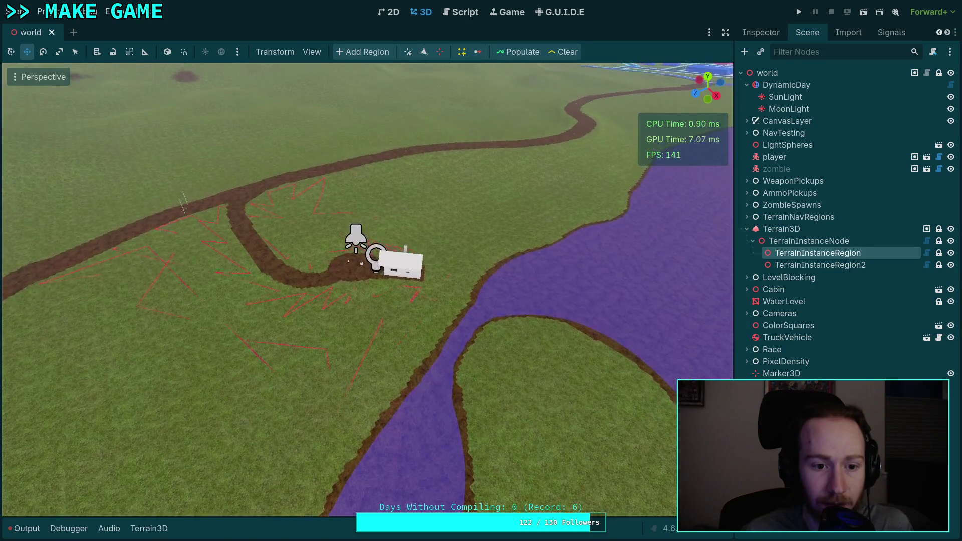
key(w)
click(463, 12)
scroll(585, 285, up, 10)
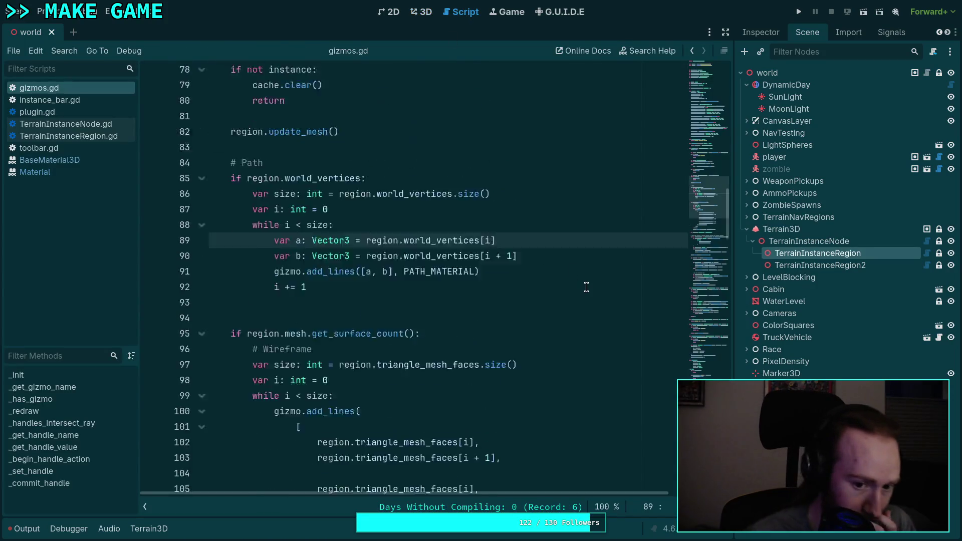
Step: Copy line 46's depth-test set_flag call and paste it as a new line 52
scroll(586, 287, up, 3)
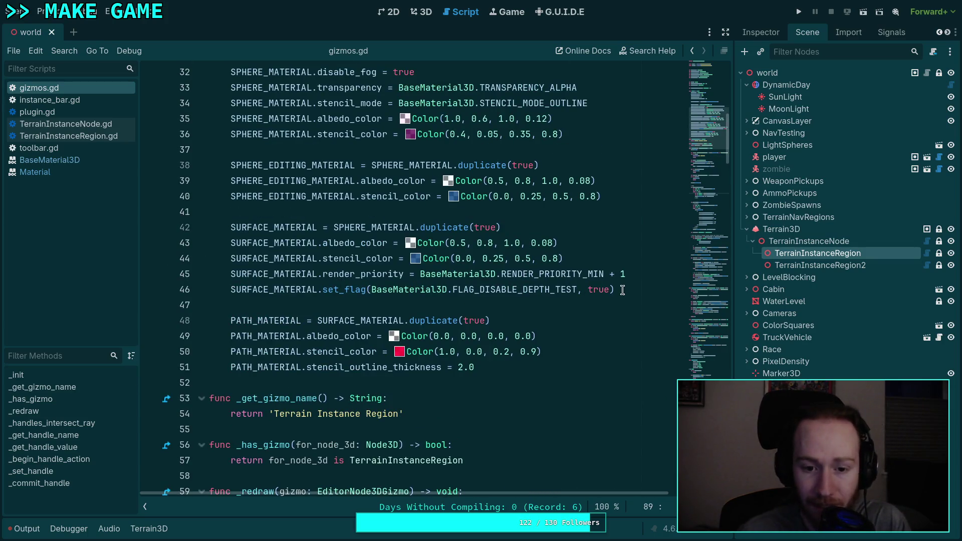
click(634, 287)
drag(635, 288, 230, 289)
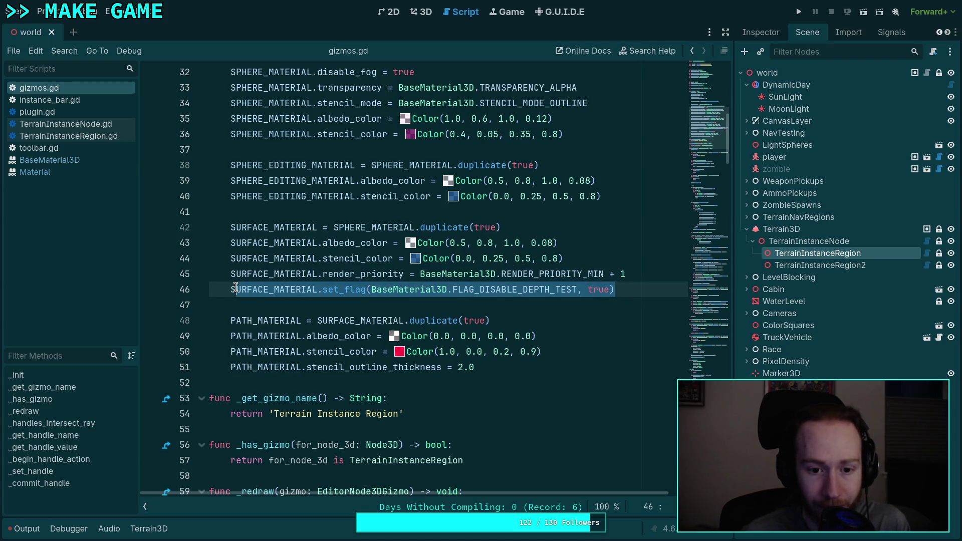
right_click(289, 287)
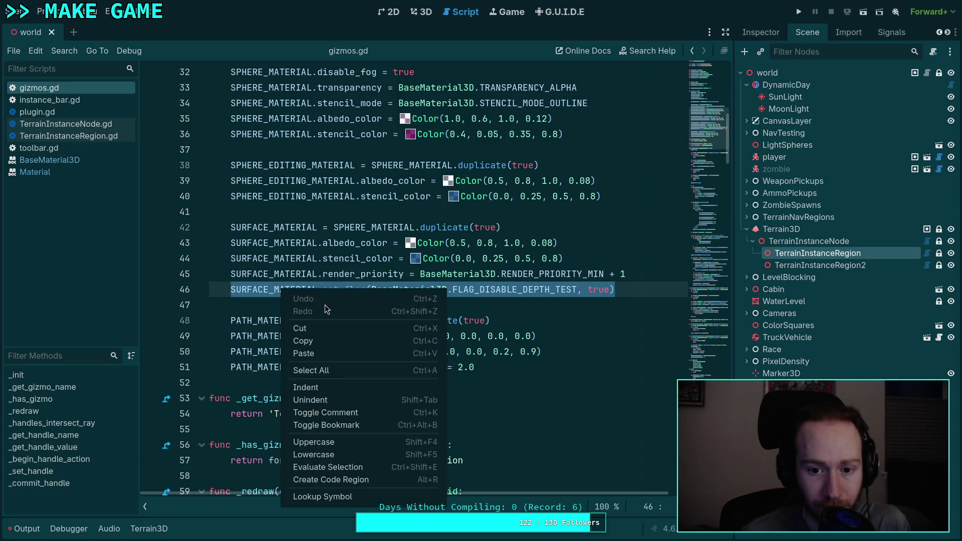
click(308, 340)
click(564, 374)
key(Return)
key(ctrl+v)
Step: Replace SURFACE_MATERIAL with PATH_MATERIAL on line 52, glance at the 3D view, and return to gizmos.gd
right_click(262, 383)
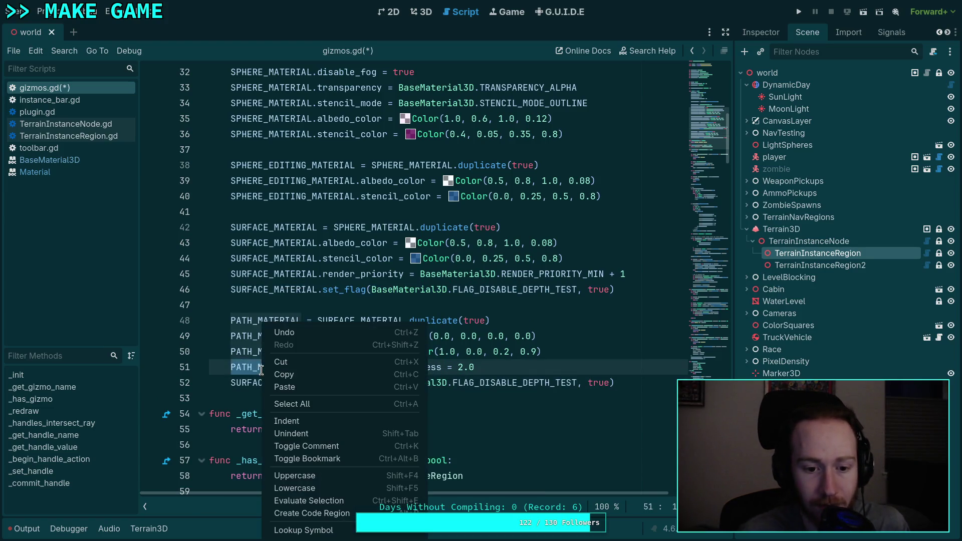
click(269, 384)
double_click(269, 385)
right_click(269, 385)
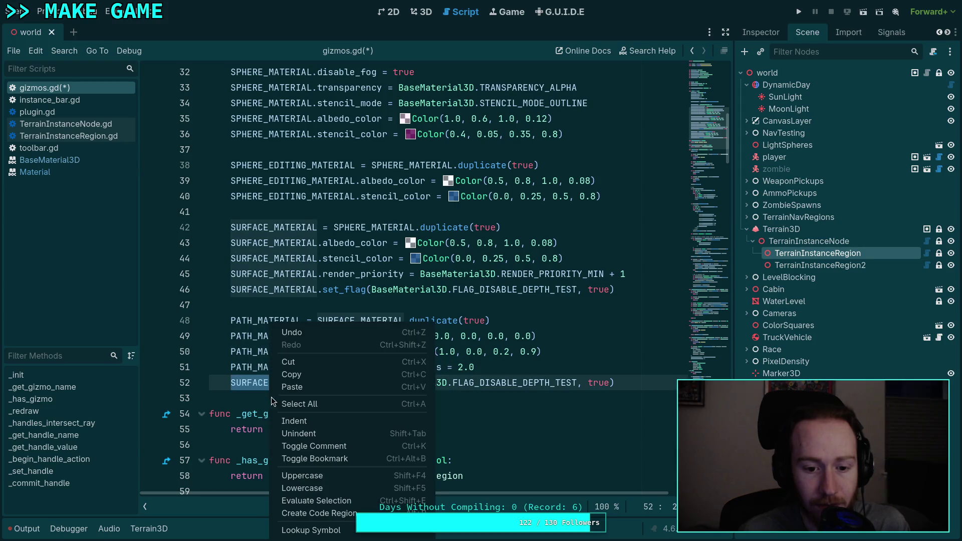
click(301, 385)
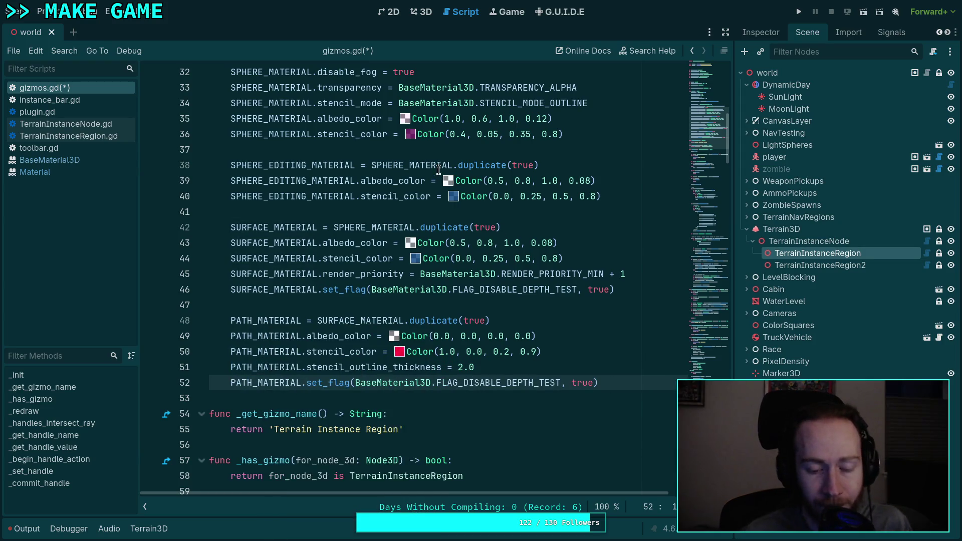
mouse_move(461, 177)
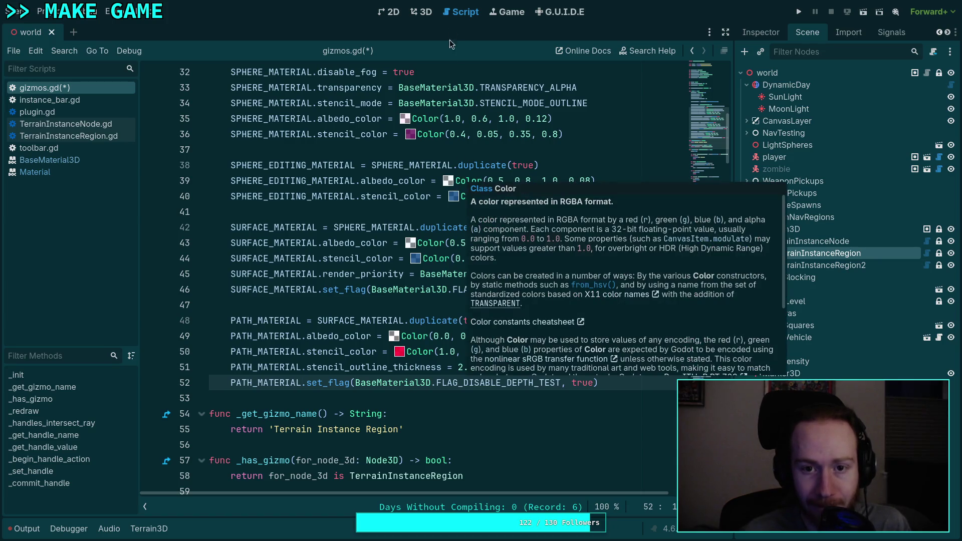
click(421, 12)
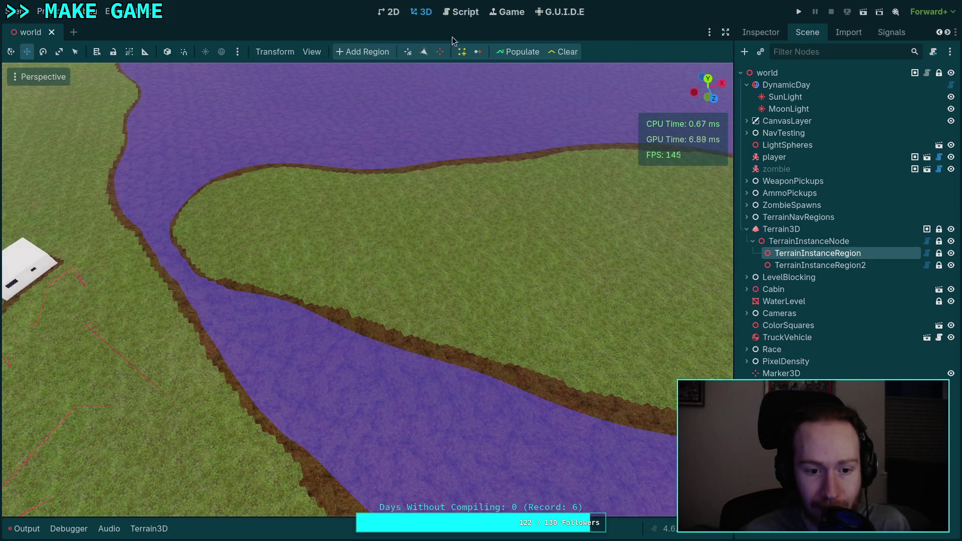
click(460, 17)
Step: Set the stencil outline thickness on line 51 to 3 and save
click(461, 368)
key(BackSpace)
text(3.0)
key(ctrl+s)
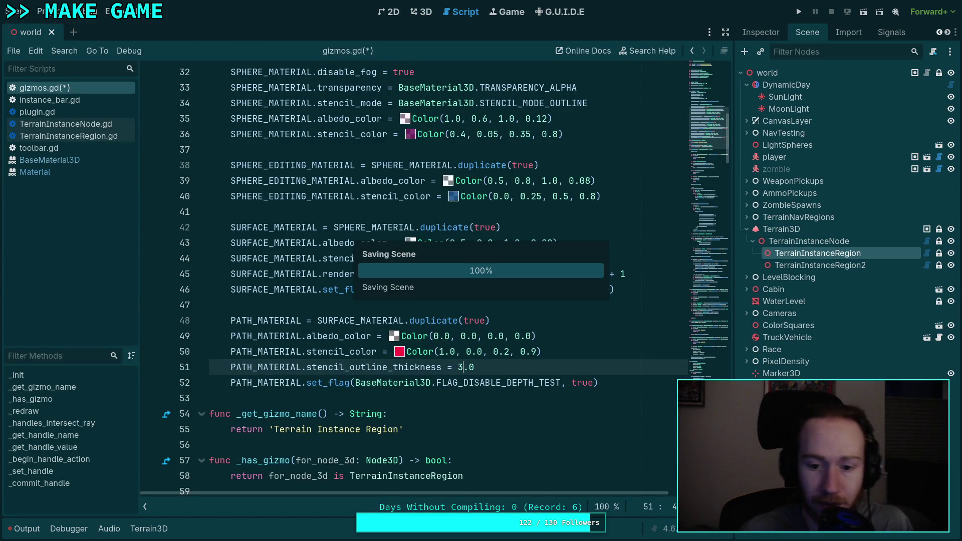
Step: Copy the render_priority line 45 and paste it below line 51
click(344, 279)
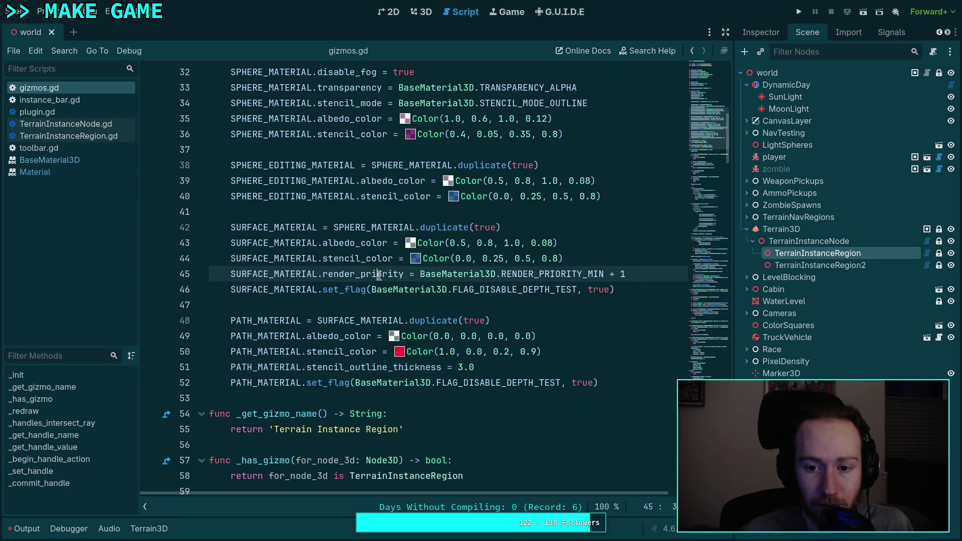
right_click(377, 276)
click(415, 329)
click(498, 367)
key(Return)
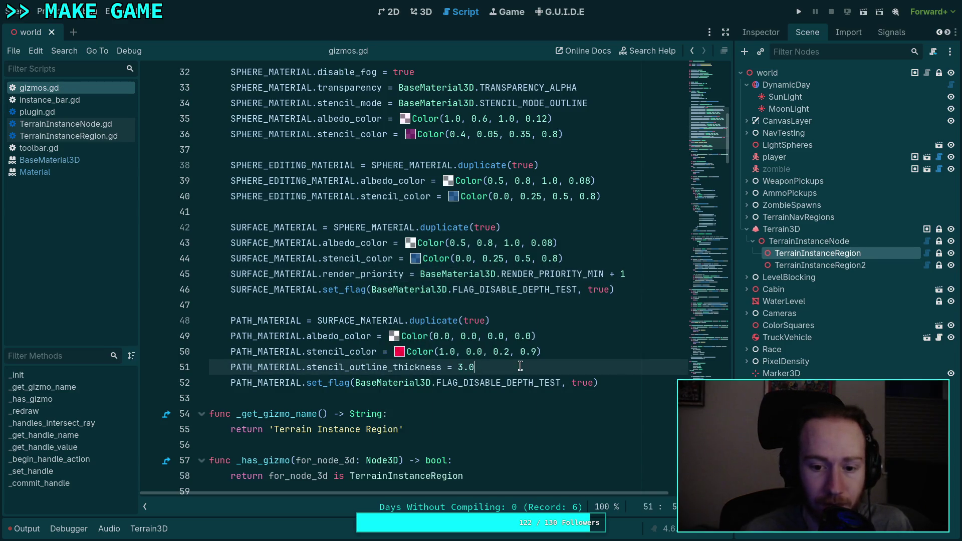
key(ctrl+v)
key(BackSpace)
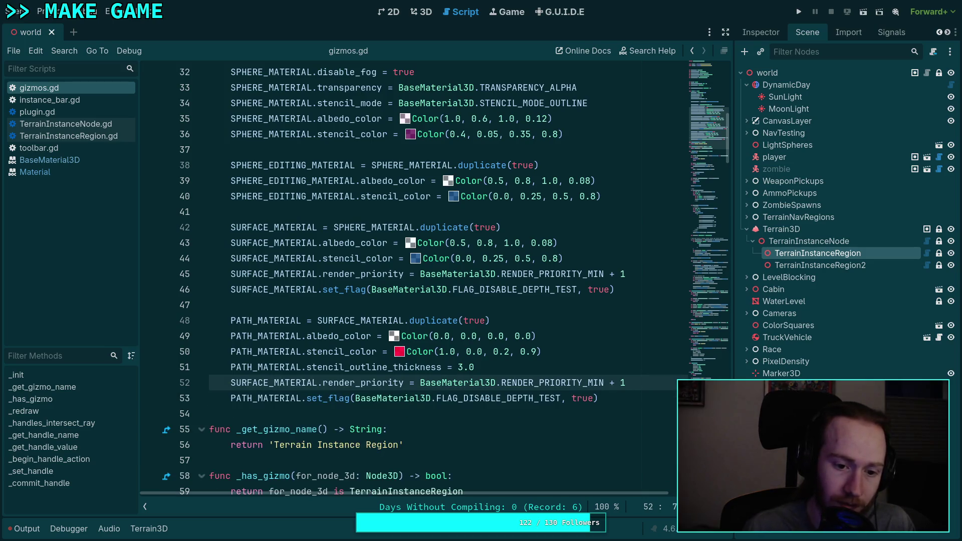
Step: Make line 48 duplicate SPHERE_MATERIAL instead of SURFACE_MATERIAL
double_click(334, 321)
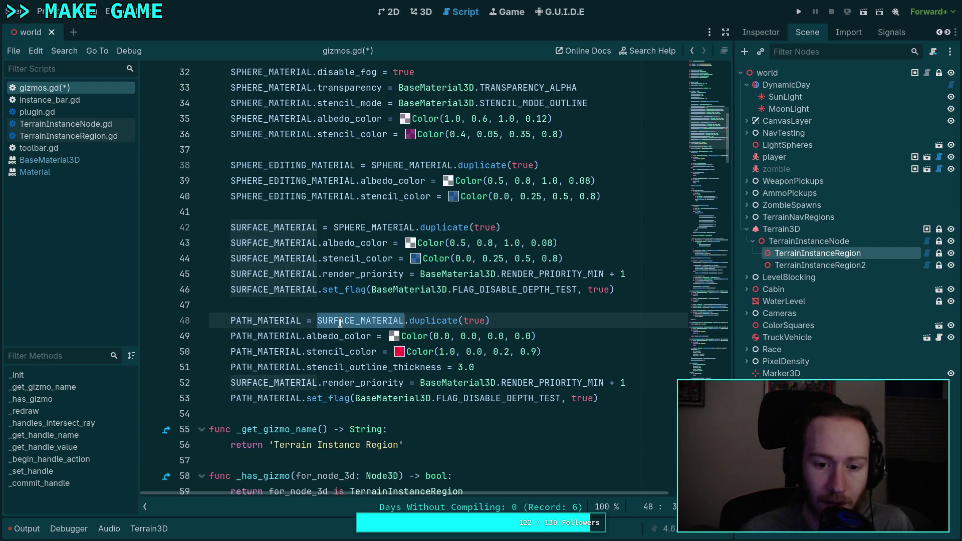
text(SHP)
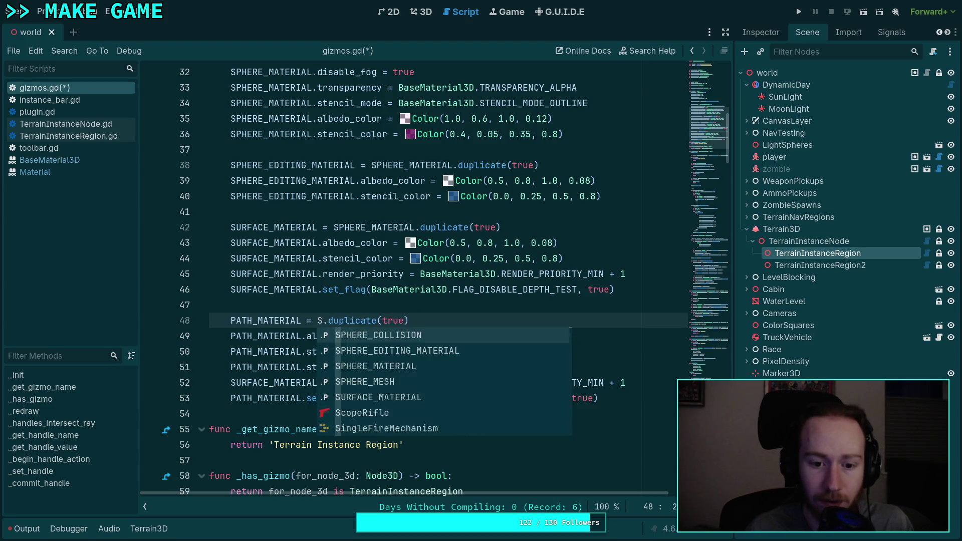
key(Down)
key(Down)
key(Return)
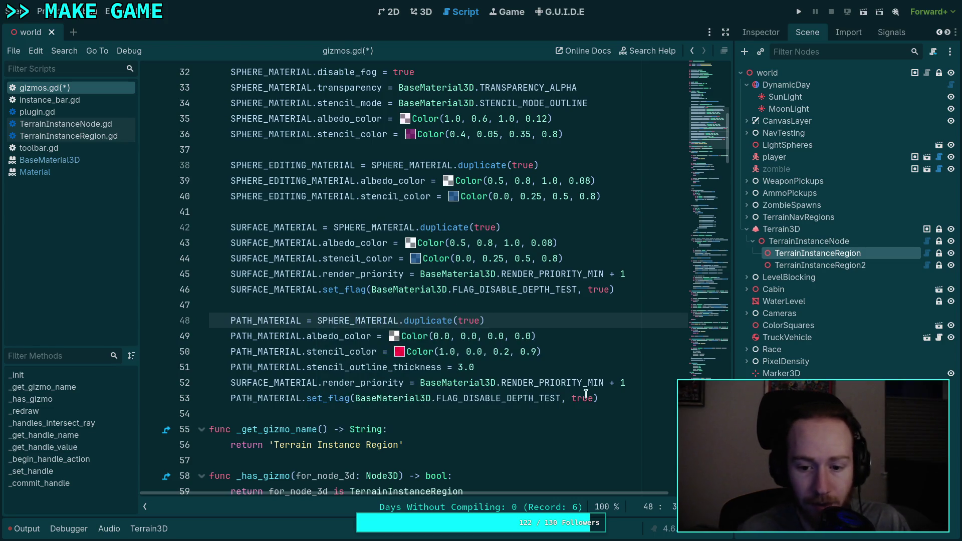
Step: Delete the added render_priority and depth-test lines 52–53, save, and return to the 3D view
drag(599, 398, 474, 367)
key(BackSpace)
key(ctrl+s)
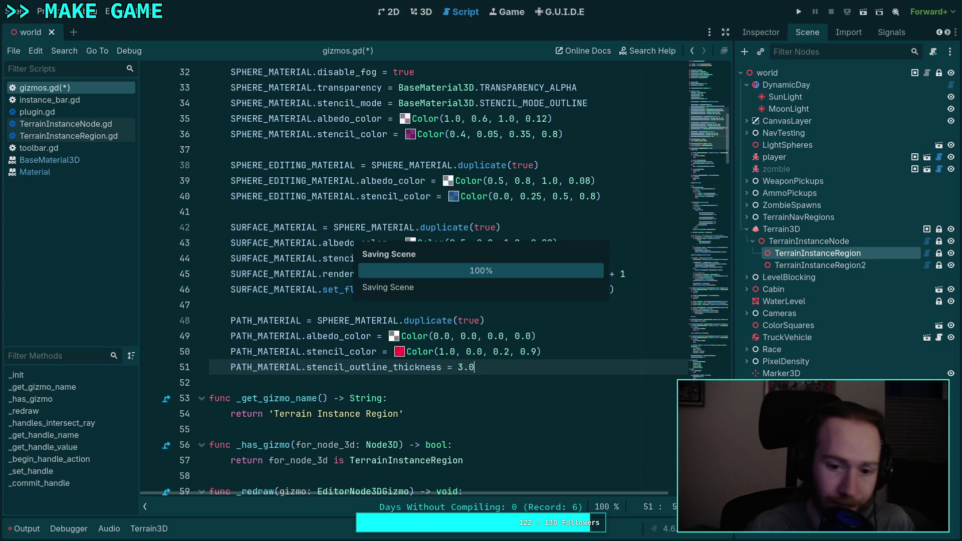
key(ctrl+F2)
click(42, 11)
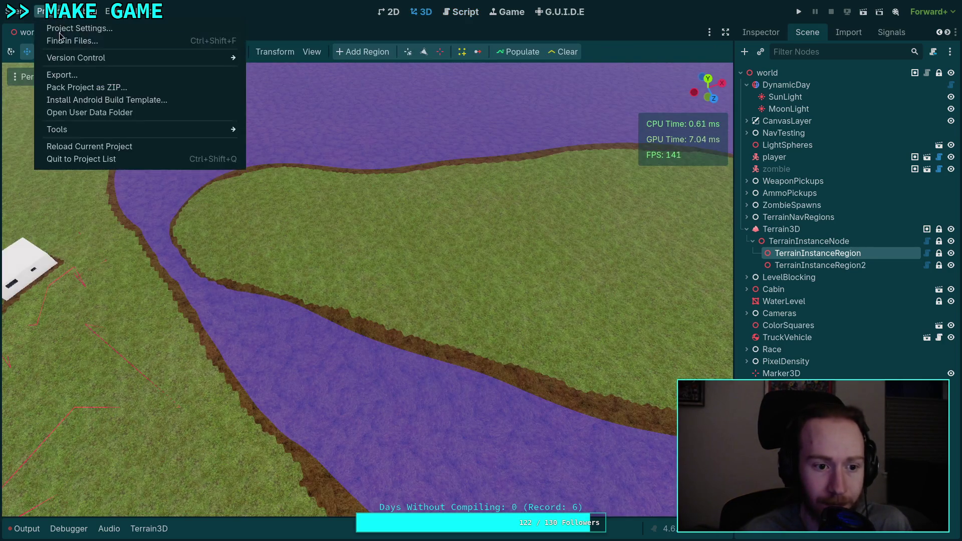
Step: Reload the current project from the Project menu and reopen gizmos.gd
click(85, 148)
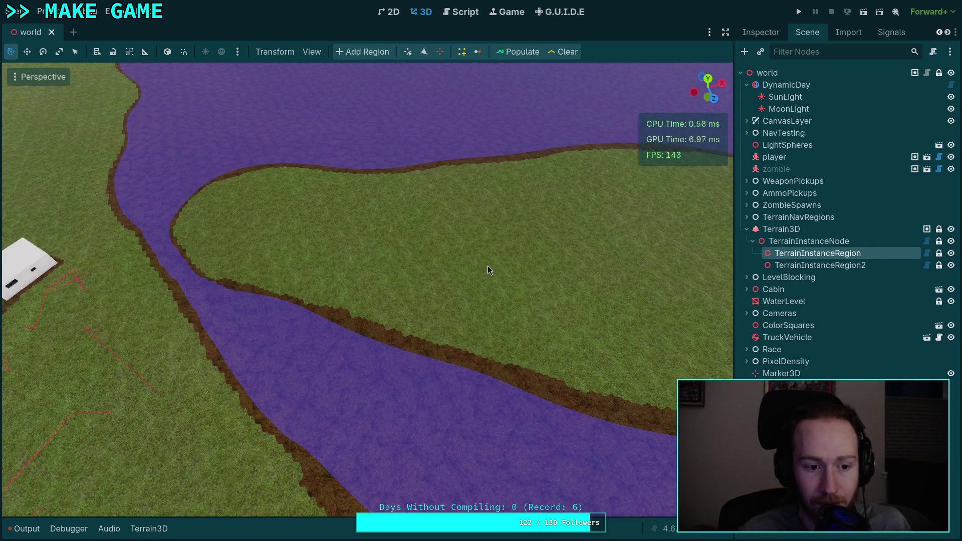
scroll(483, 269, down, 5)
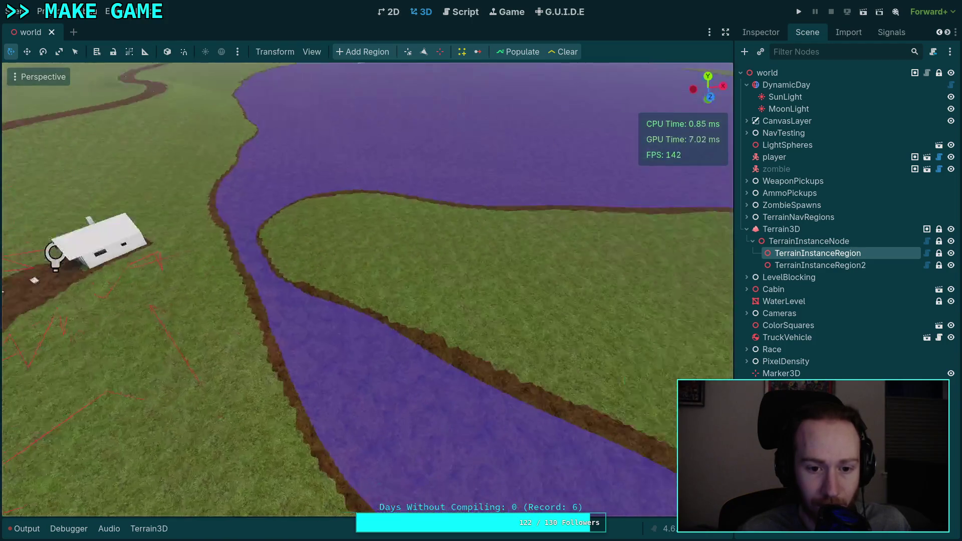
click(460, 11)
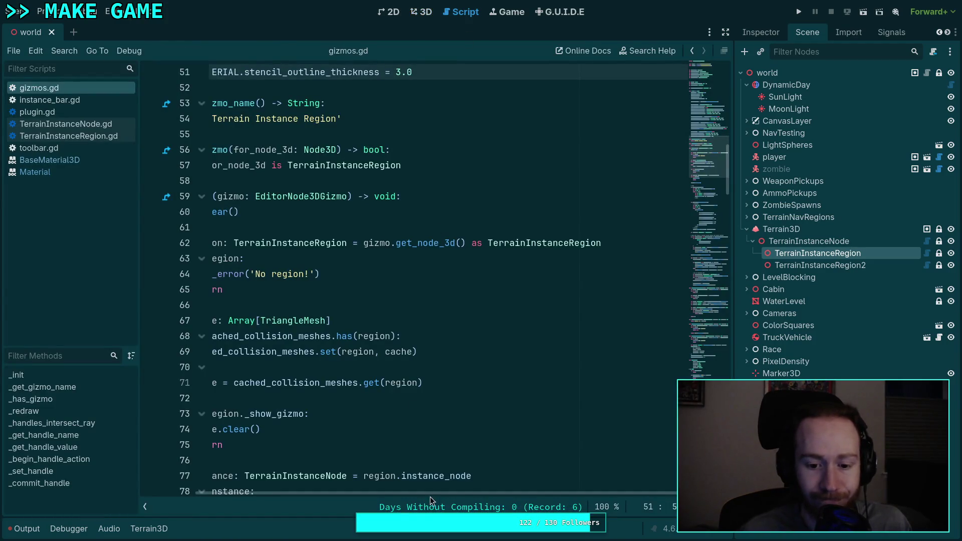
Step: On line 48, replace SPHERE_MATERIAL with SURFACE_MATERIAL copied from line 42, then view the 3D scene
scroll(392, 335, up, 6)
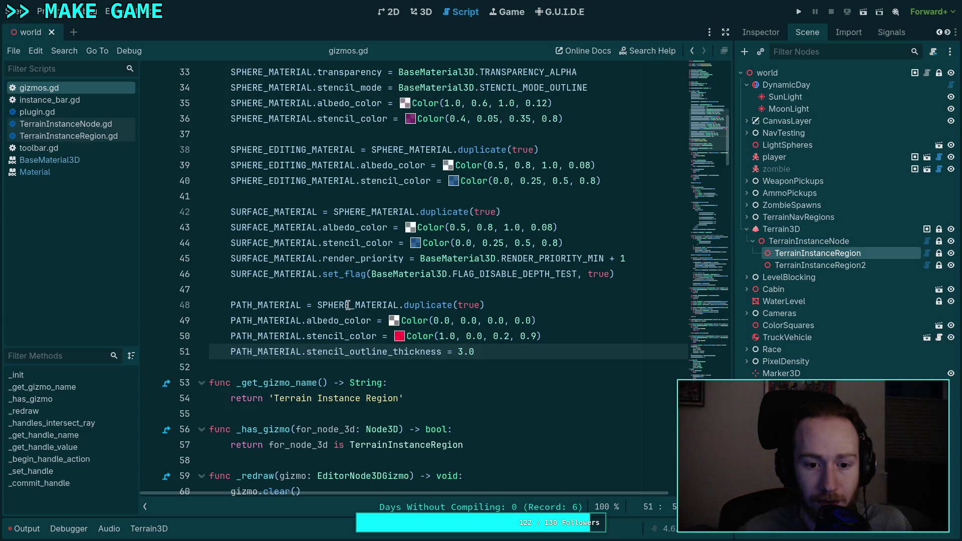
double_click(347, 306)
scroll(421, 310, up, 1)
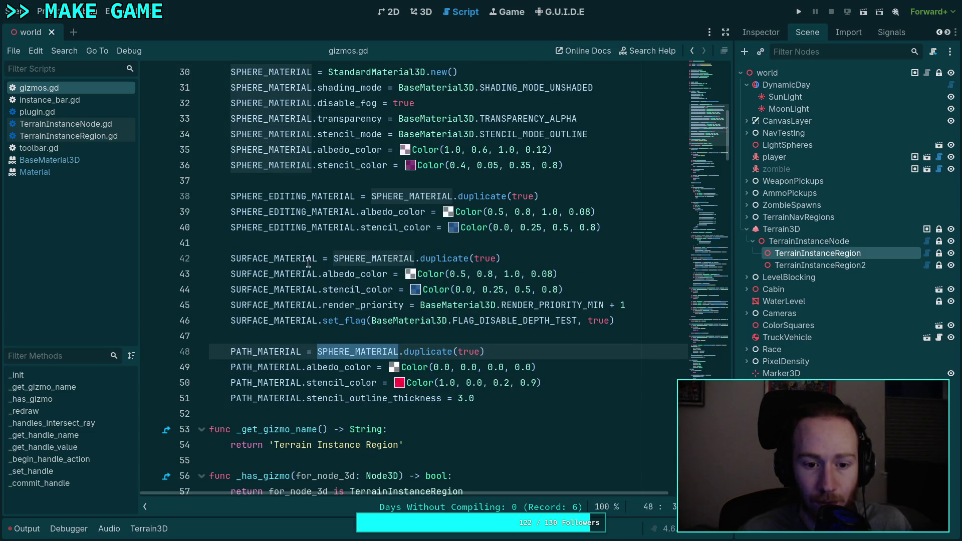
double_click(284, 259)
right_click(273, 258)
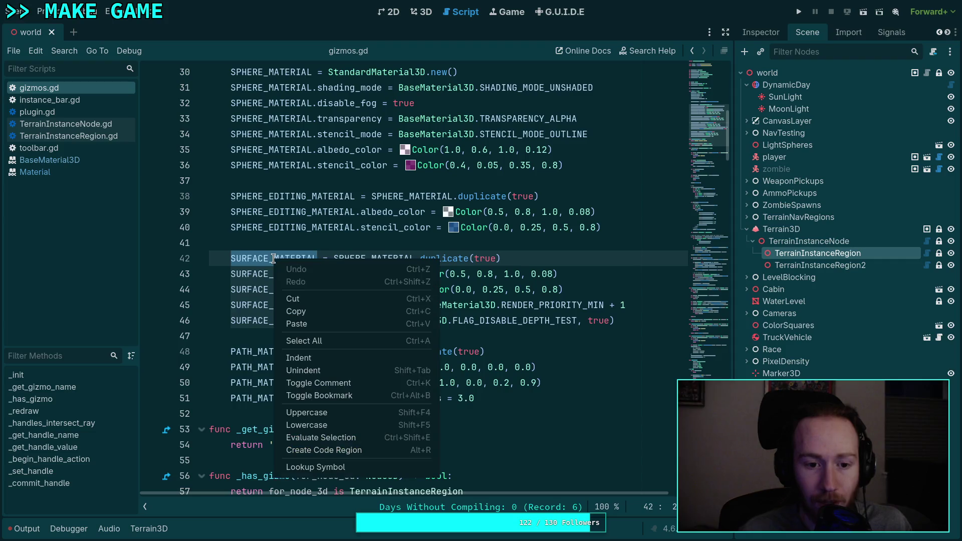
click(302, 311)
double_click(359, 351)
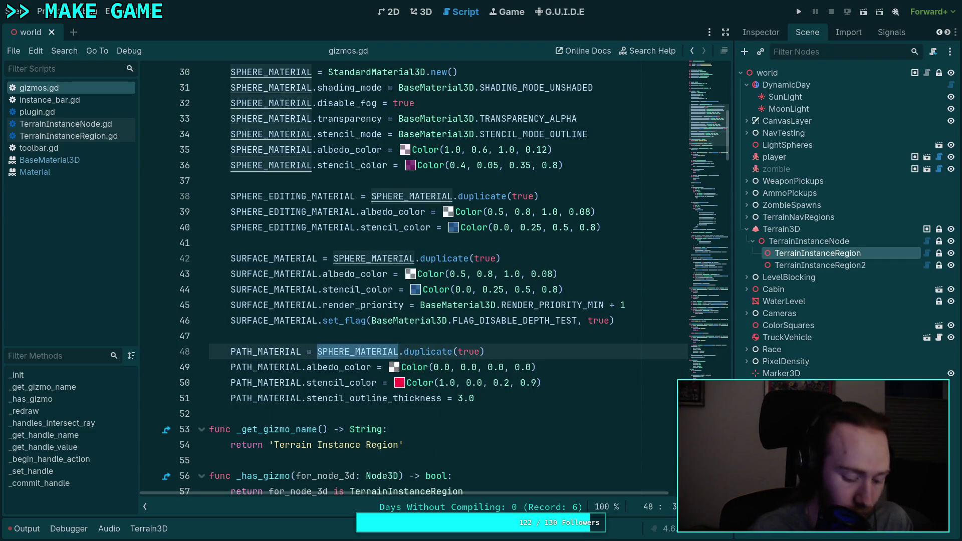
key(ctrl+v)
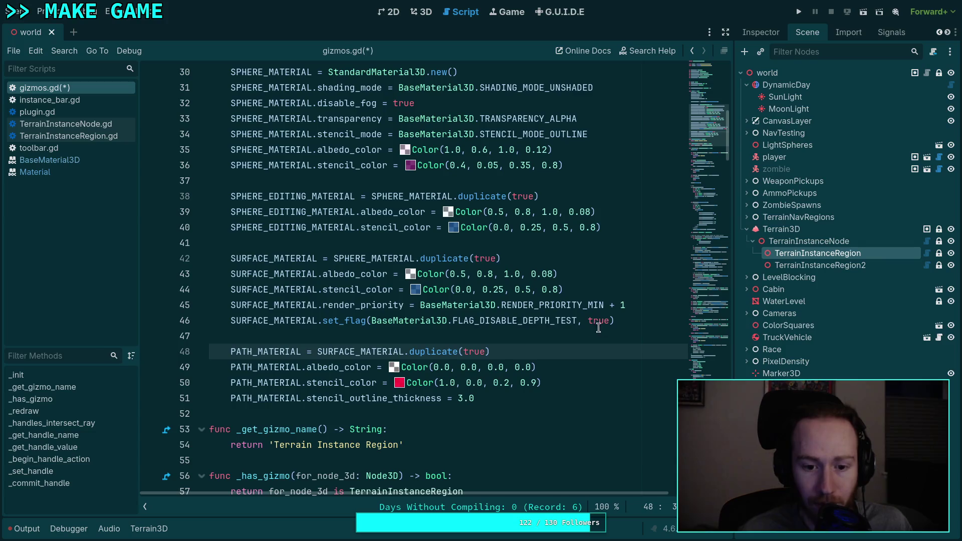
click(422, 12)
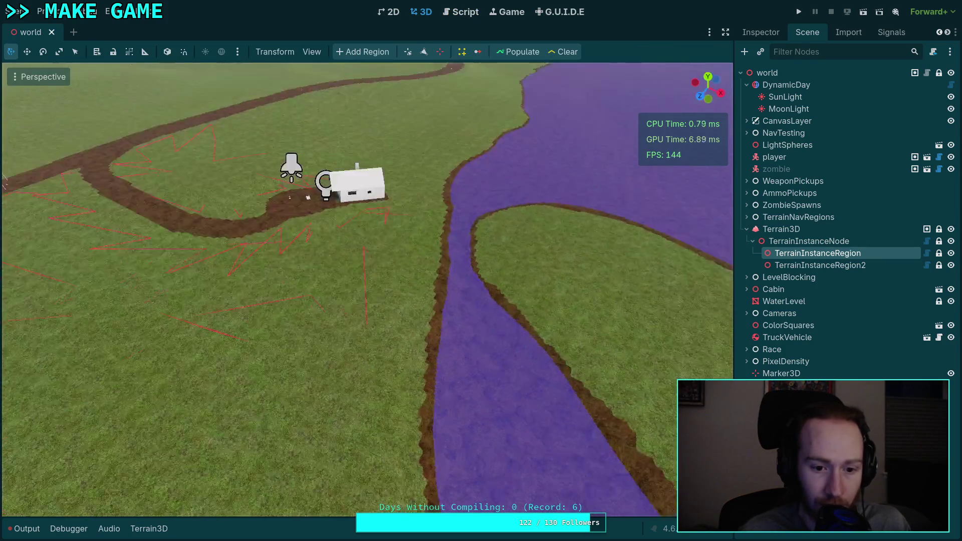
Step: Fly the camera back for a wide view of path and river, then reopen gizmos.gd at line 51
key(w)
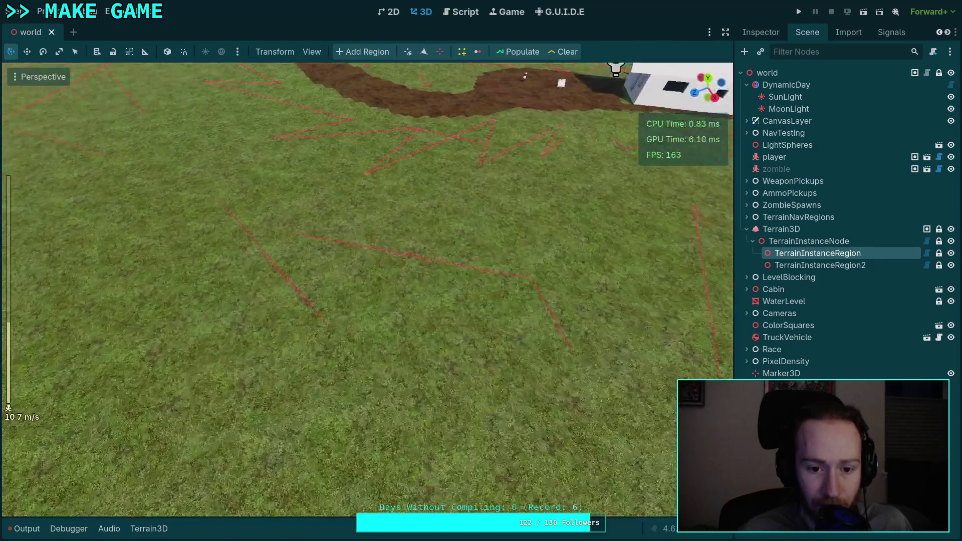
scroll(366, 290, up, 3)
key(s)
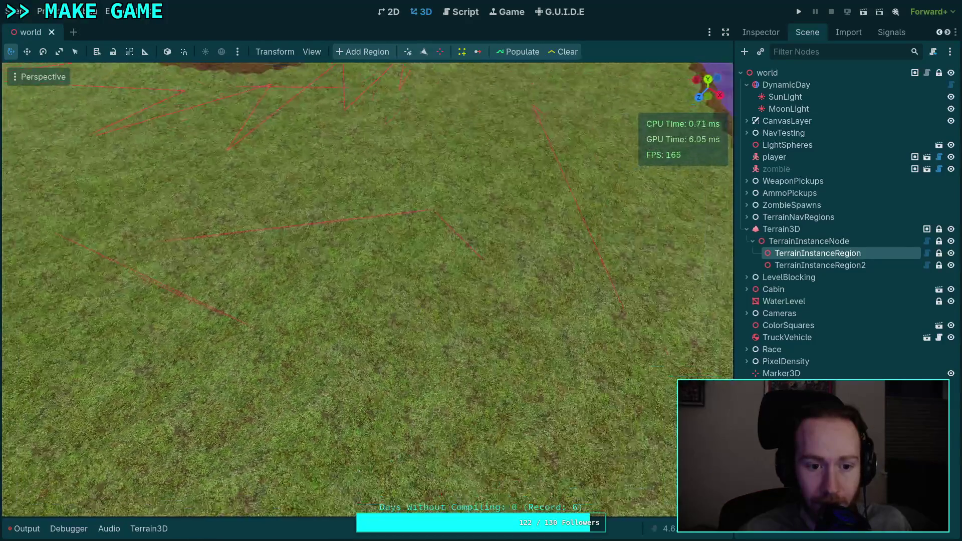
key(s)
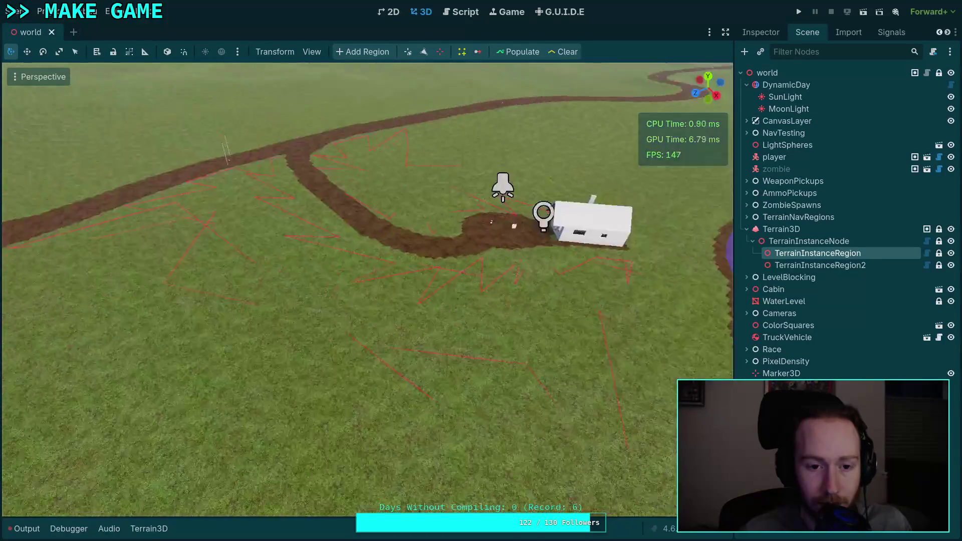
click(461, 12)
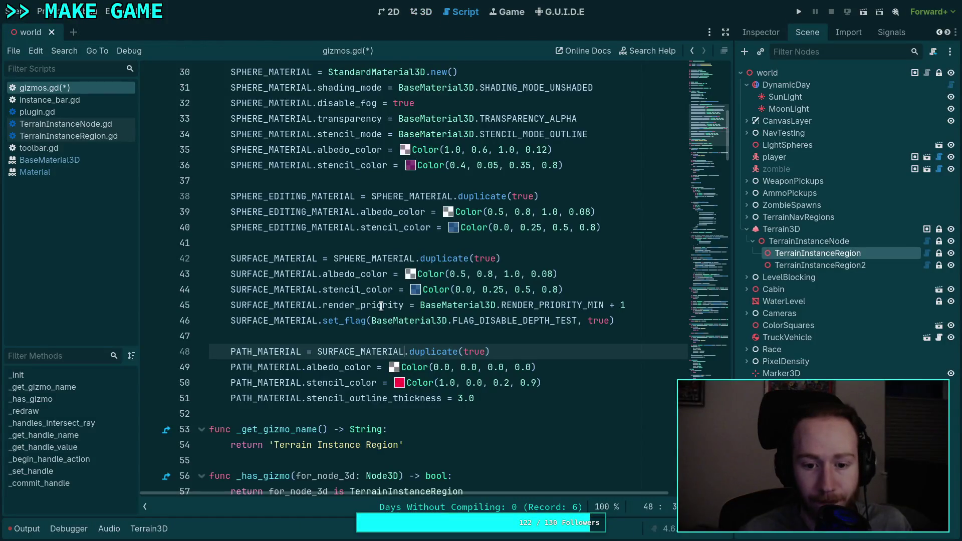
click(547, 395)
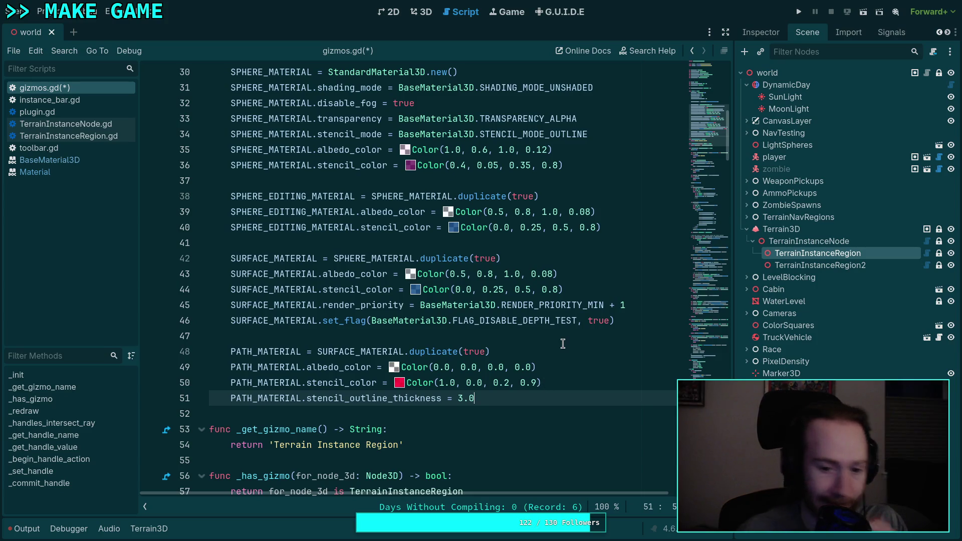
Step: Copy SURFACE_MATERIAL's render-priority and depth-test lines 45–46 and paste them as lines 52–53
drag(616, 321, 230, 306)
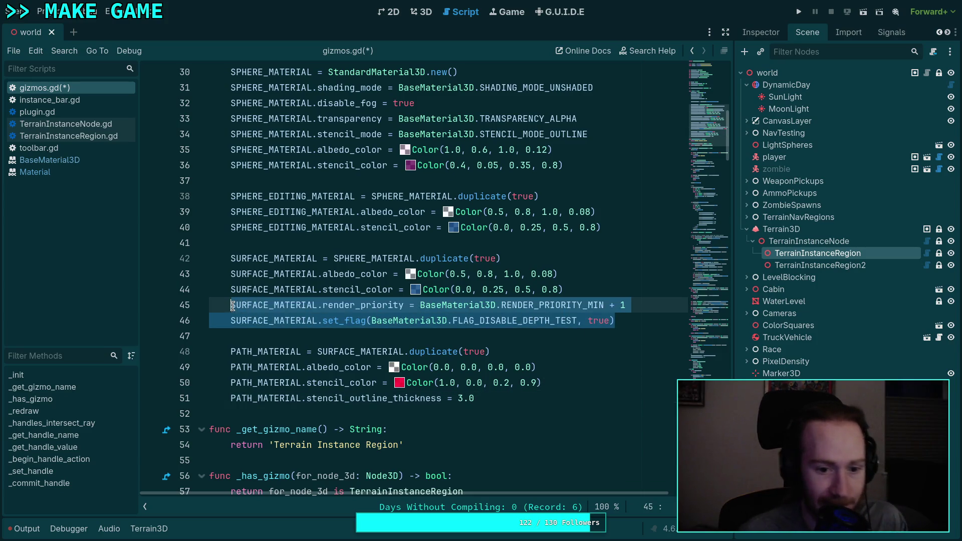
right_click(256, 307)
click(287, 359)
click(567, 398)
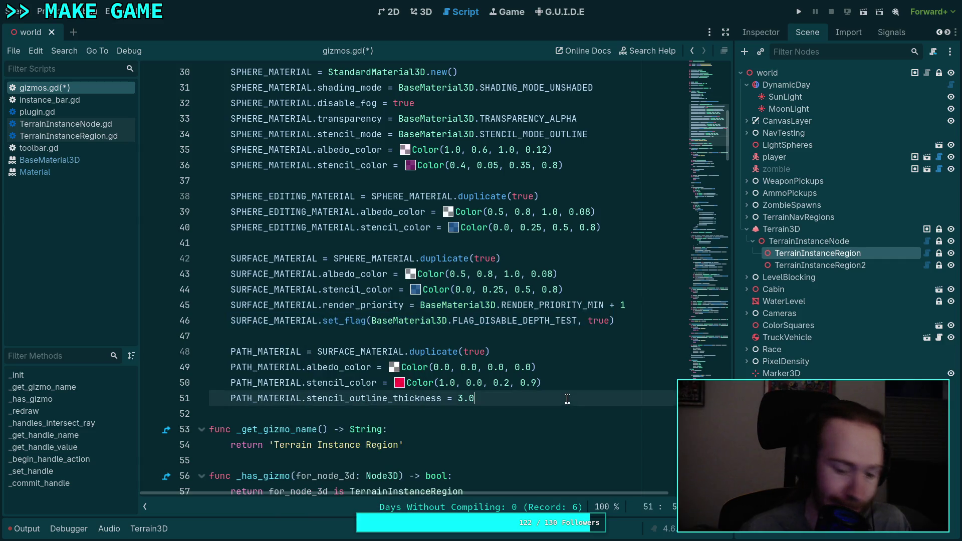
key(Return)
key(ctrl+v)
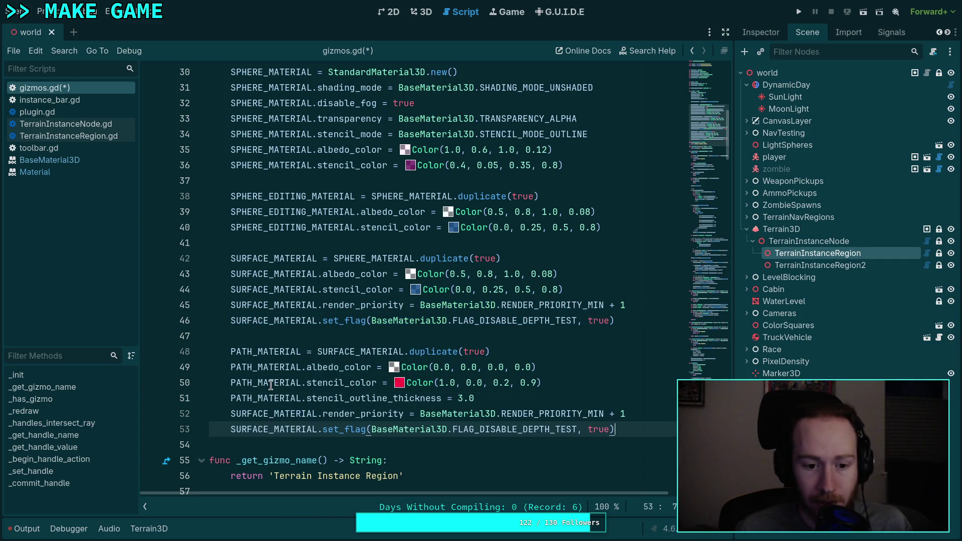
Step: Change SURFACE_MATERIAL to PATH_MATERIAL on lines 52 and 53, save, and view the 3D scene
right_click(270, 385)
click(276, 414)
double_click(276, 414)
right_click(276, 414)
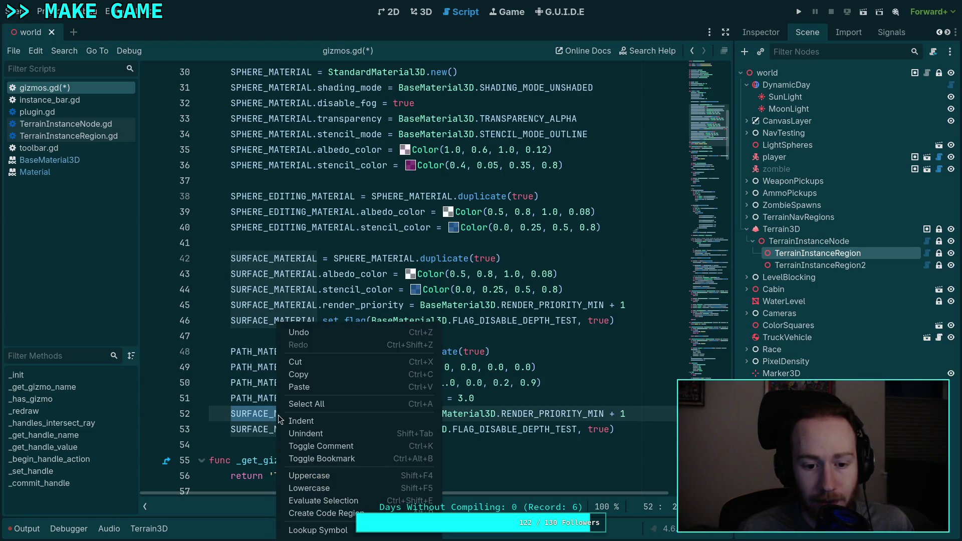
click(304, 387)
double_click(282, 429)
right_click(281, 430)
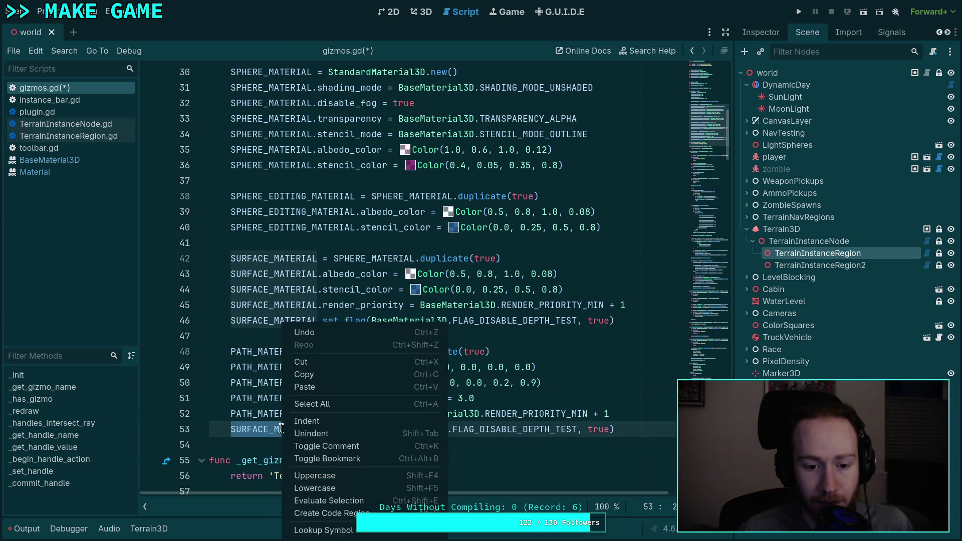
click(305, 387)
key(ctrl+s)
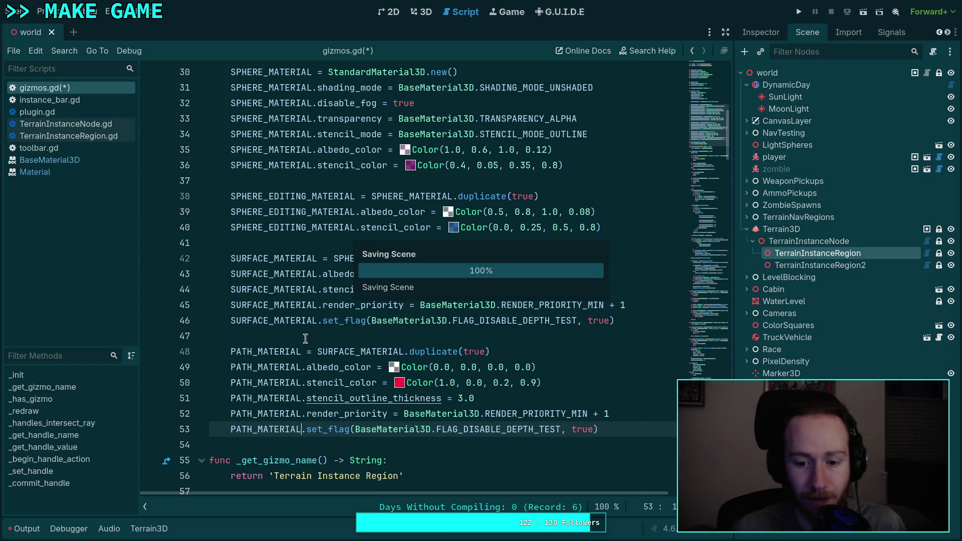
click(420, 11)
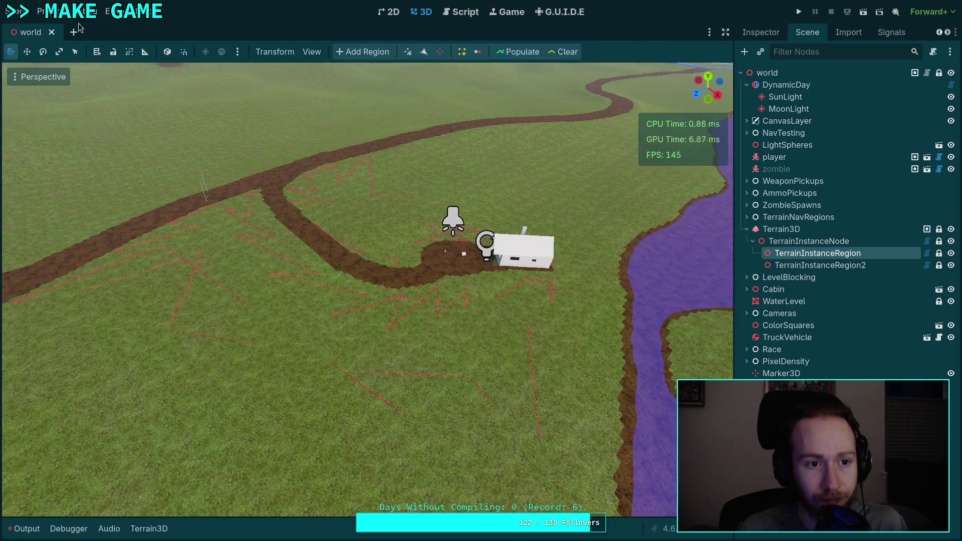
Step: Reload the project, select and frame TerrainInstanceRegion2 to inspect its outlines, then return to gizmos.gd
click(40, 11)
click(93, 147)
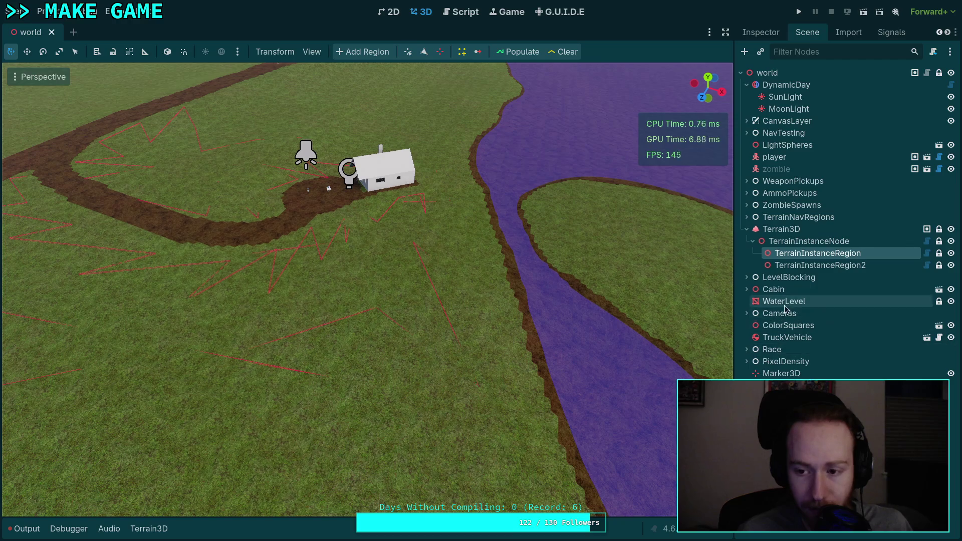
key(Down)
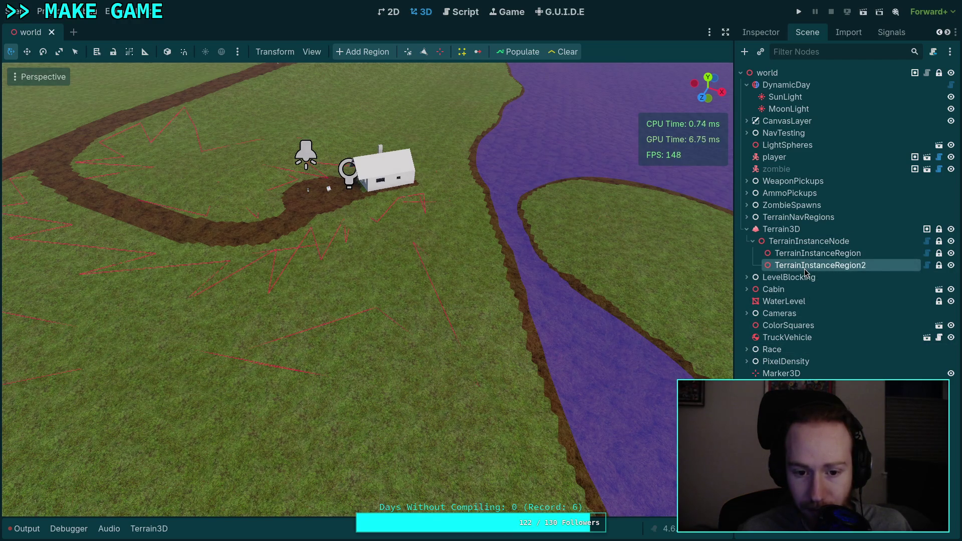
click(807, 241)
double_click(811, 265)
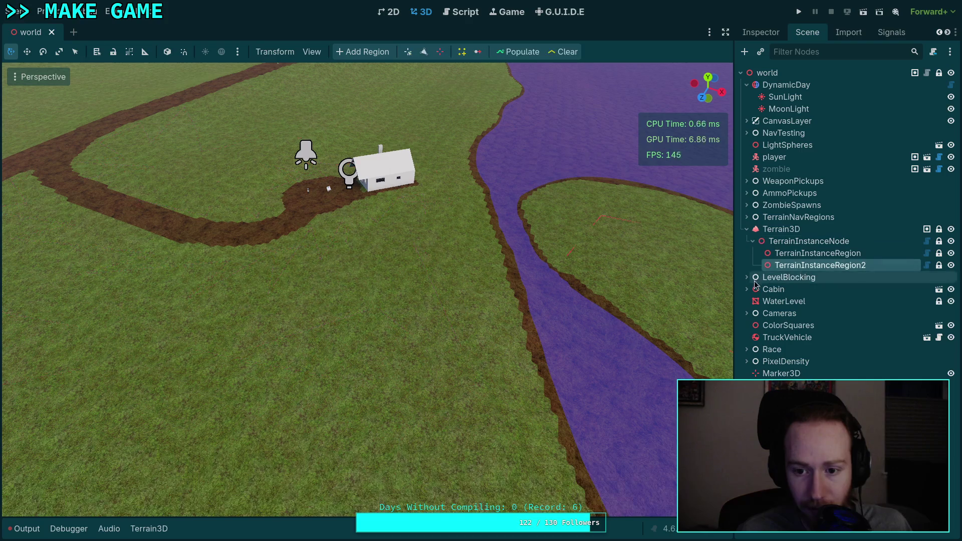
drag(501, 66, 501, 67)
click(461, 11)
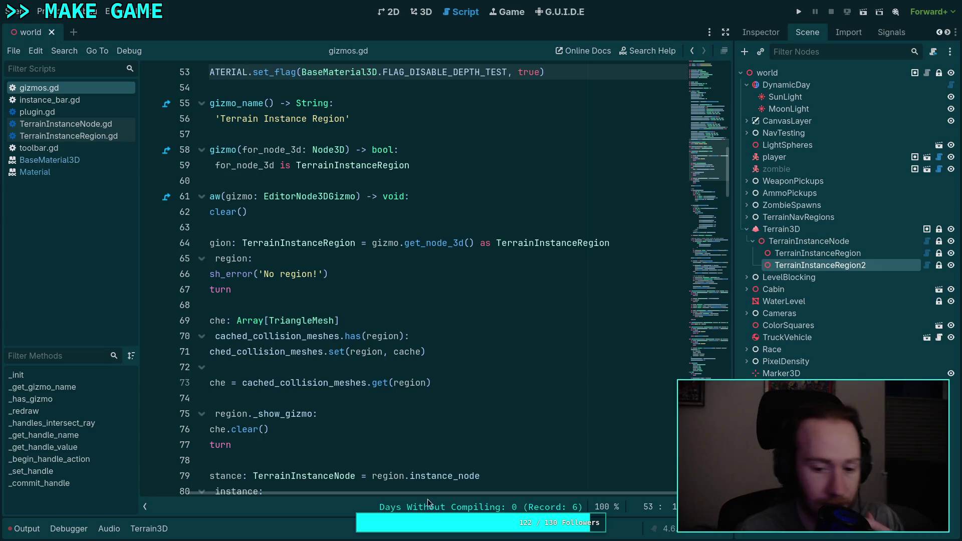
Step: Change PATH_MATERIAL's render priority on line 52 to RENDER_PRIORITY_MAX - 1
scroll(342, 427, up, 8)
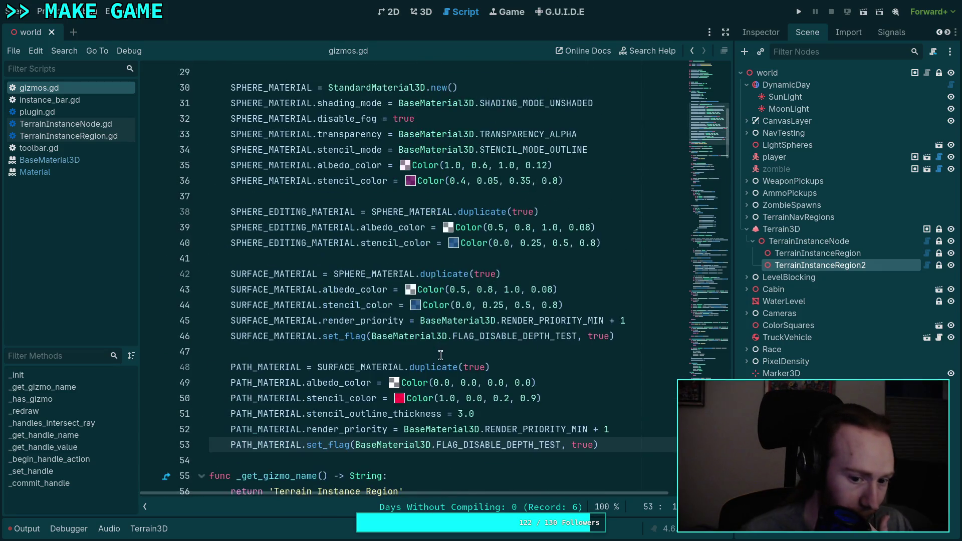
mouse_move(342, 426)
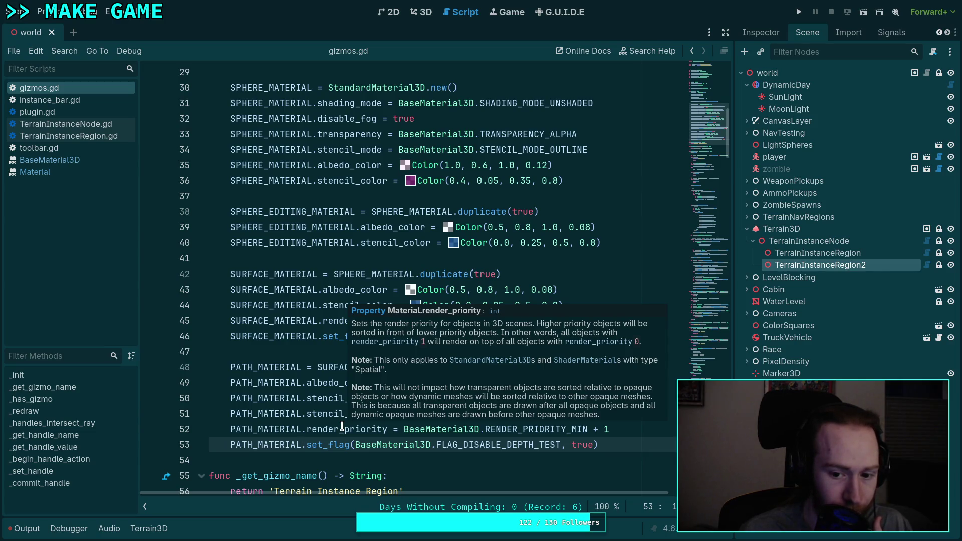
mouse_move(545, 430)
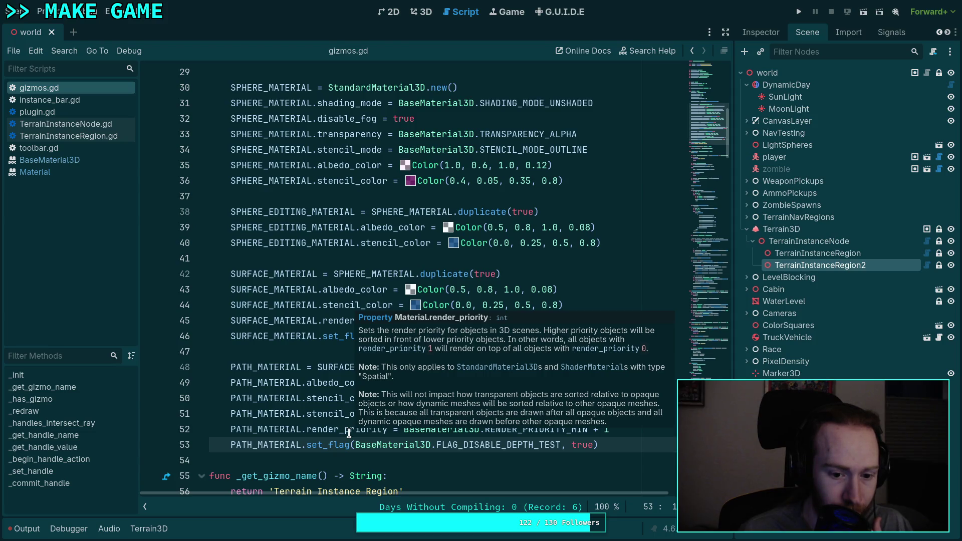
click(561, 427)
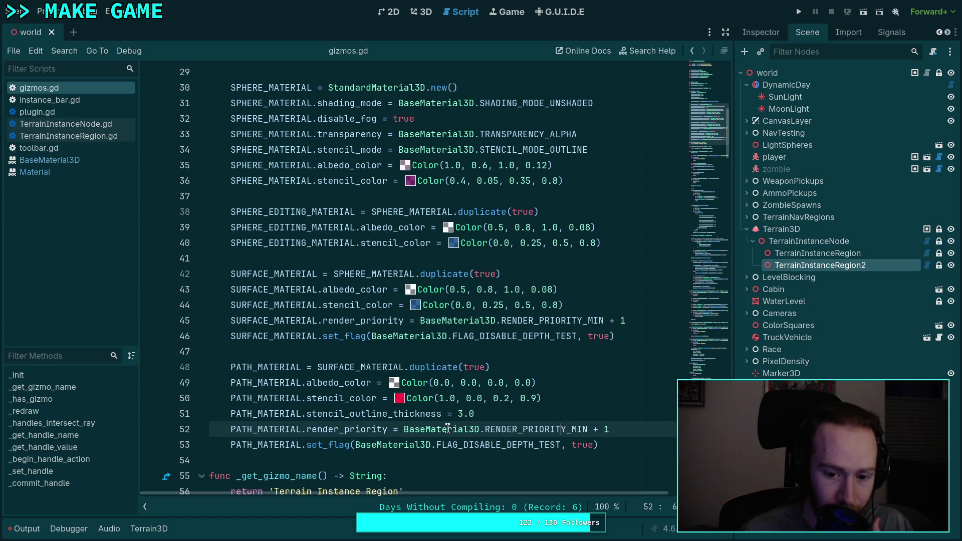
drag(587, 428, 569, 427)
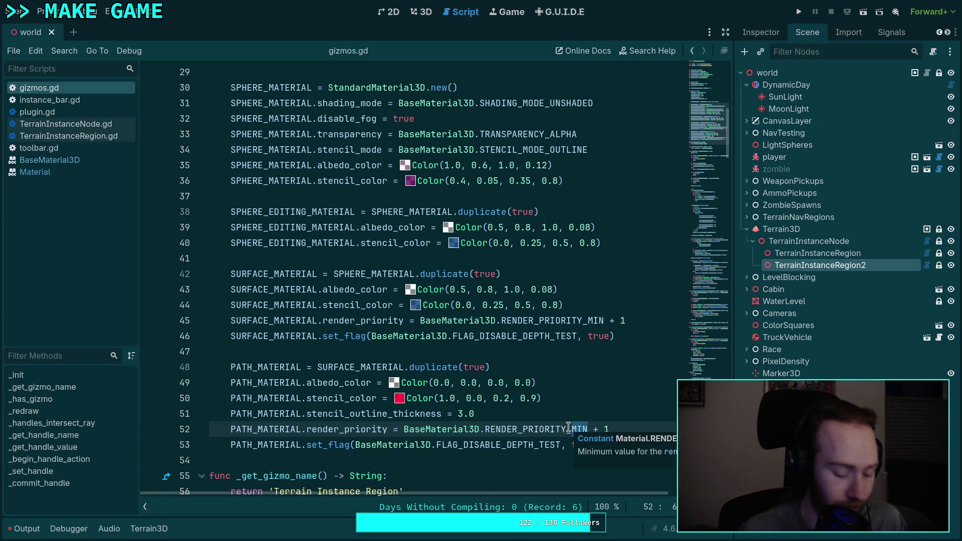
key(BackSpace)
key(BackSpace)
text(_)
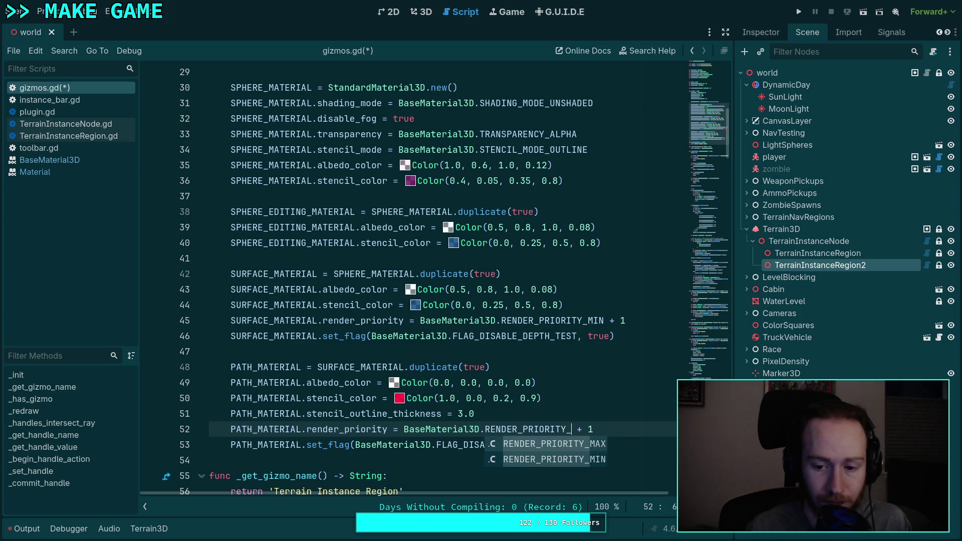
key(Return)
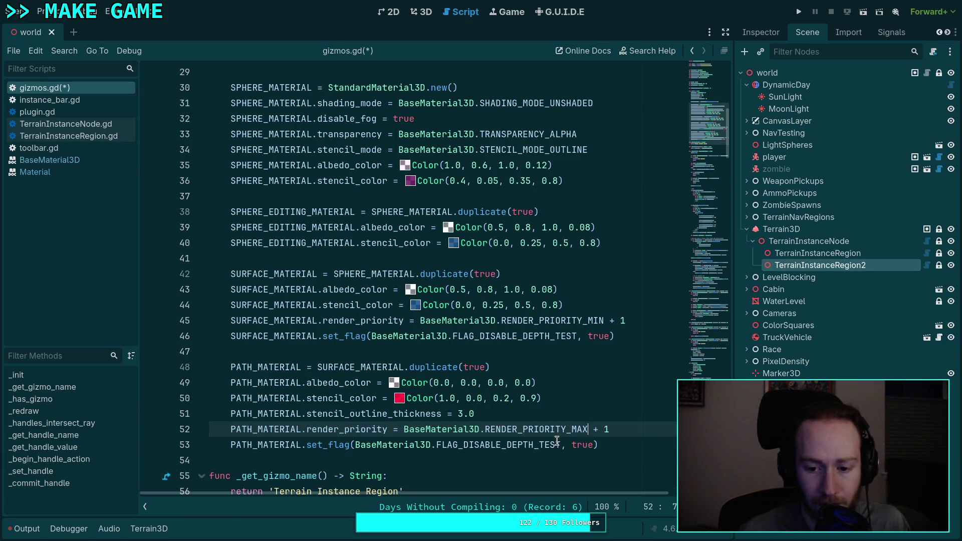
drag(609, 428, 570, 429)
click(597, 429)
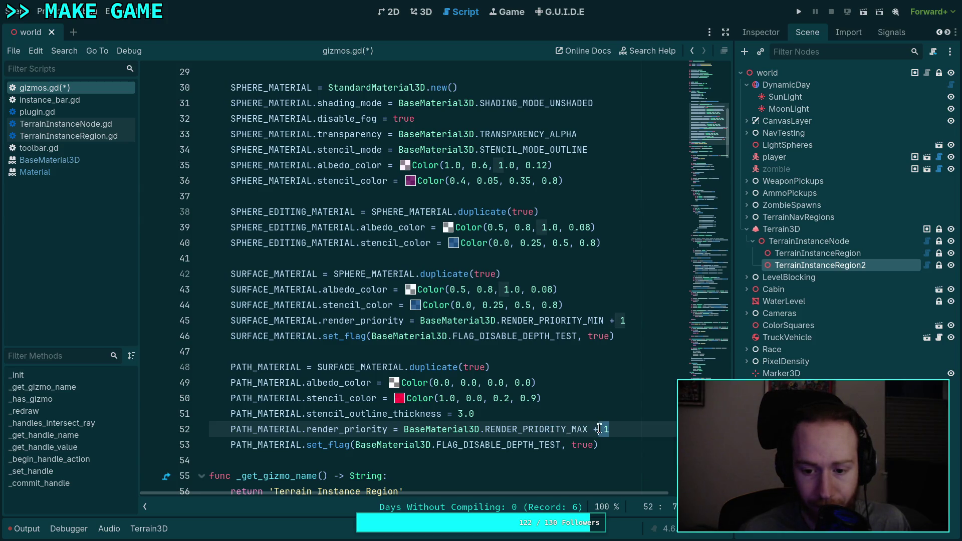
text(-)
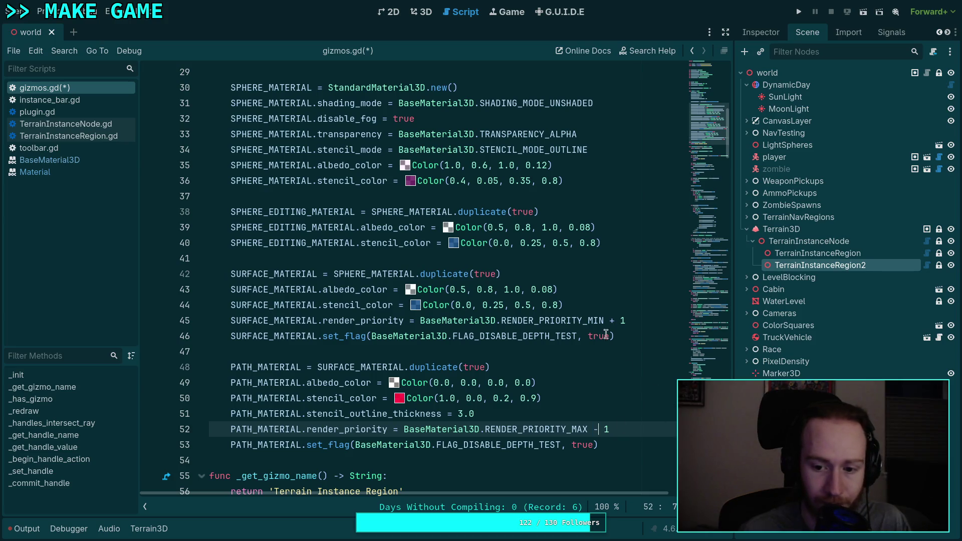
Step: Change SURFACE_MATERIAL's priority on line 45 to RENDER_PRIORITY_MAX - 1, save, and view the 3D scene
click(610, 318)
key(Delete)
text(-)
key(Left)
key(Left)
key(Left)
key(BackSpace)
key(BackSpace)
text(AX)
key(ctrl+s)
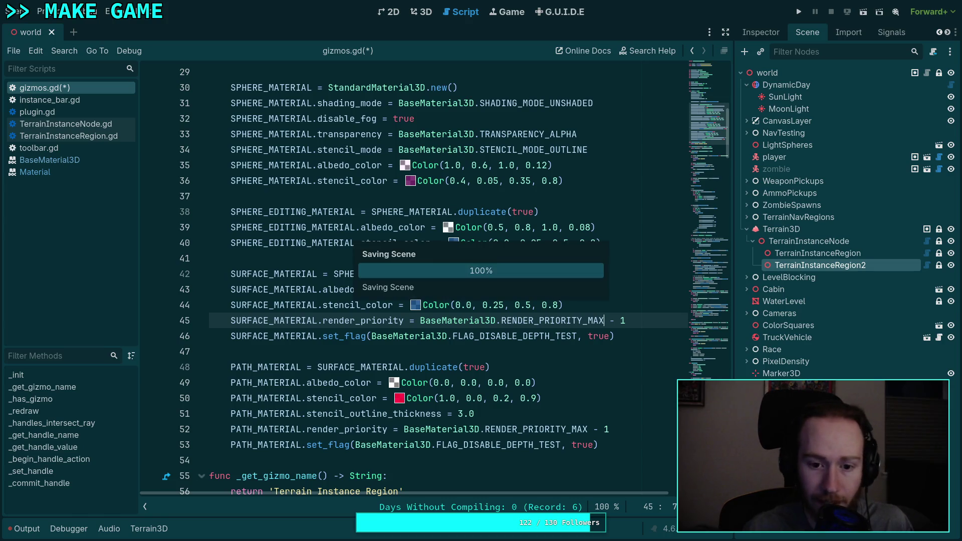
click(421, 12)
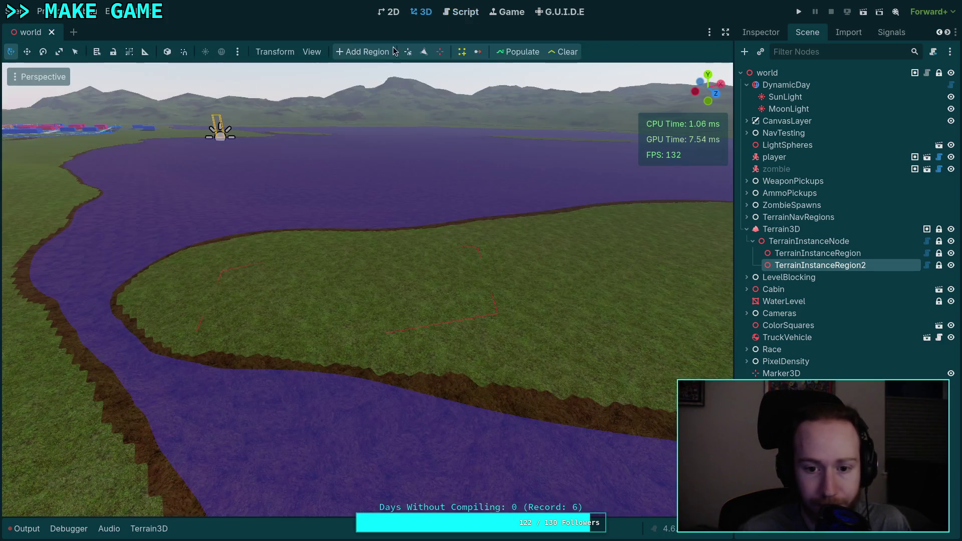
Step: Reload the project, select TerrainInstanceRegion to check its red path lines, then return to gizmos.gd
click(43, 11)
click(78, 146)
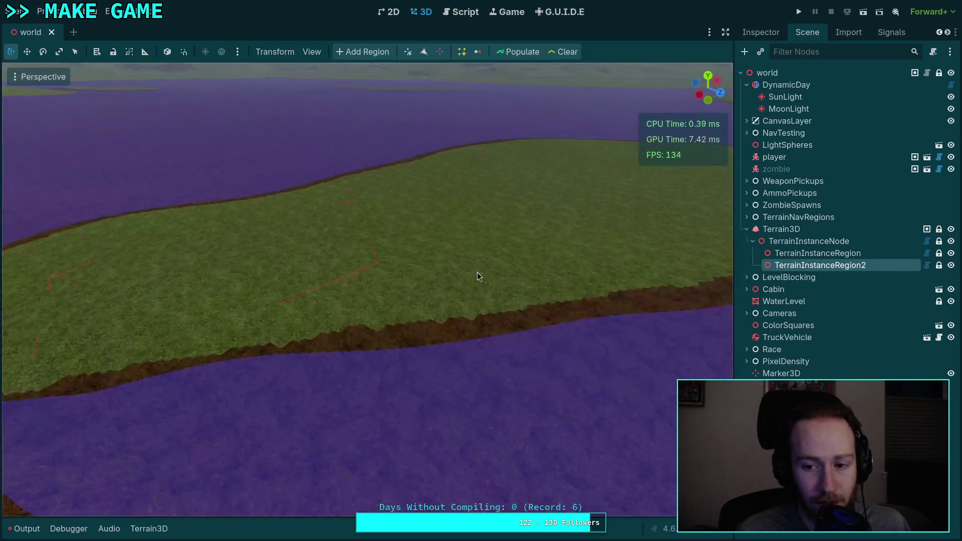
click(813, 254)
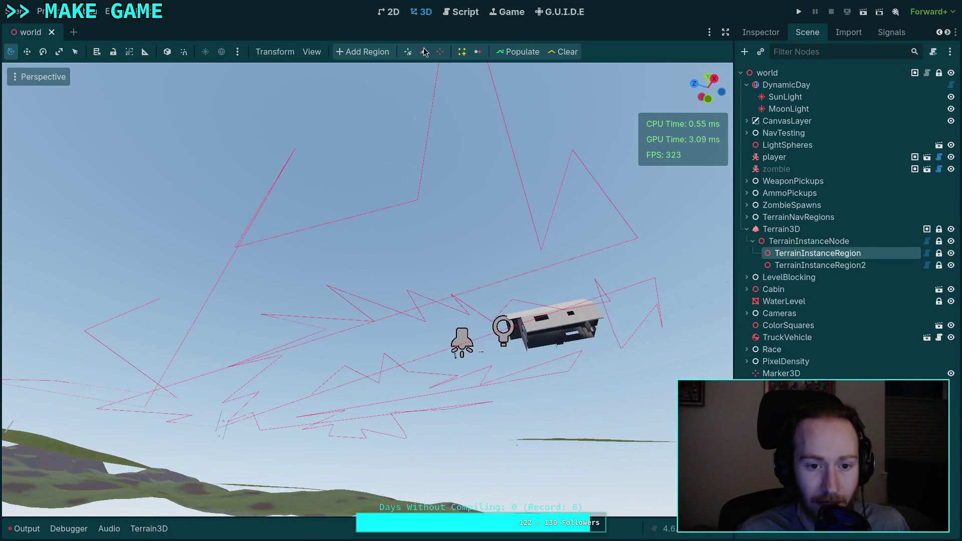
click(465, 15)
scroll(457, 294, up, 2)
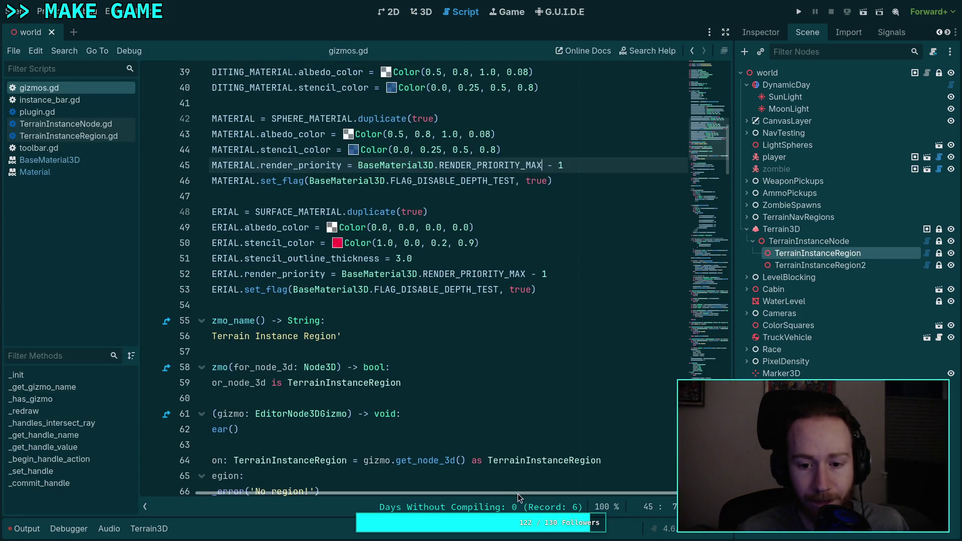
Step: Select SURFACE_MATERIAL on line 48 and read the stencil_mode tooltip
scroll(467, 440, up, 1)
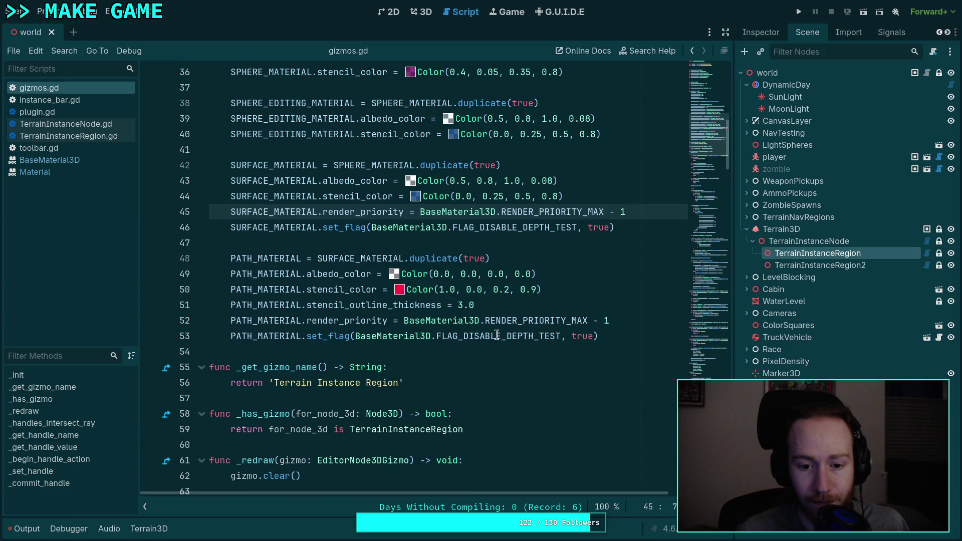
mouse_move(496, 335)
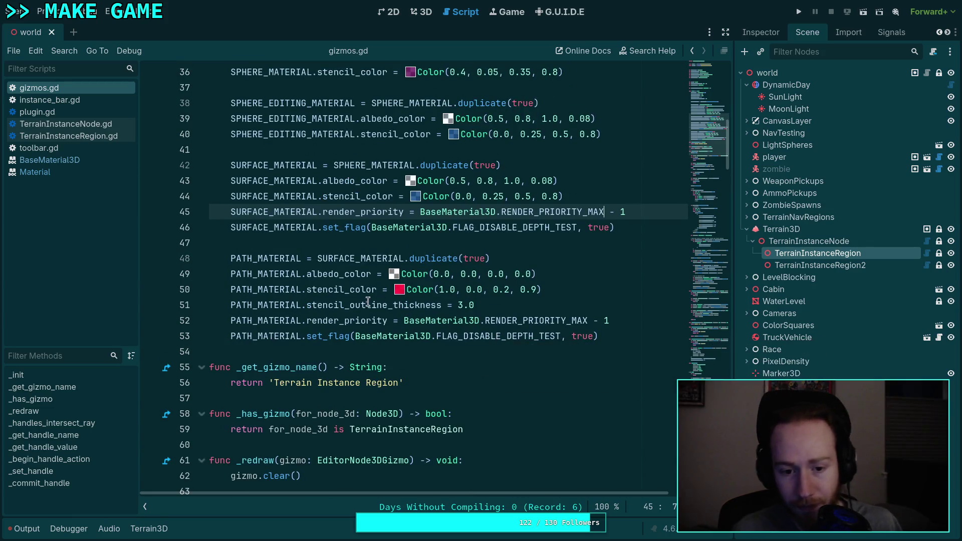
mouse_move(362, 302)
double_click(351, 258)
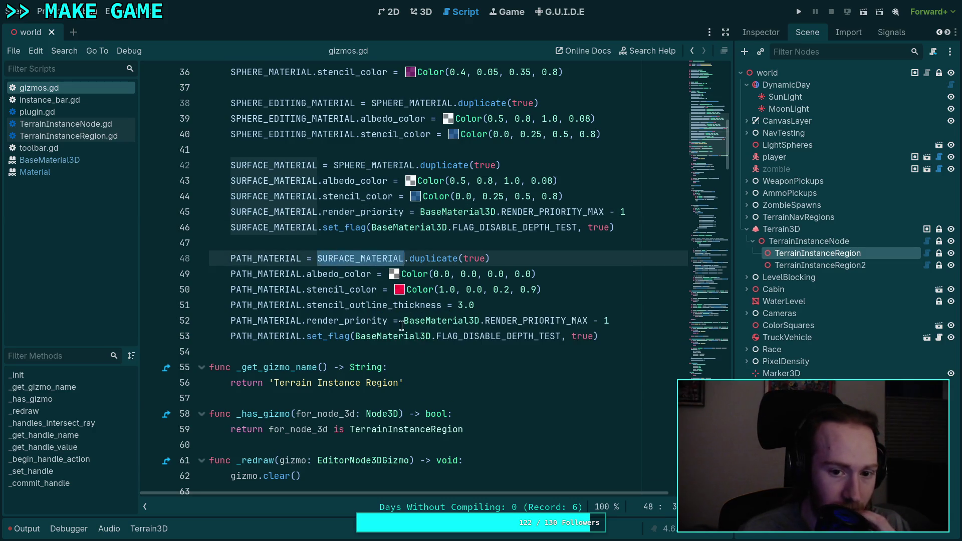
scroll(431, 351, up, 3)
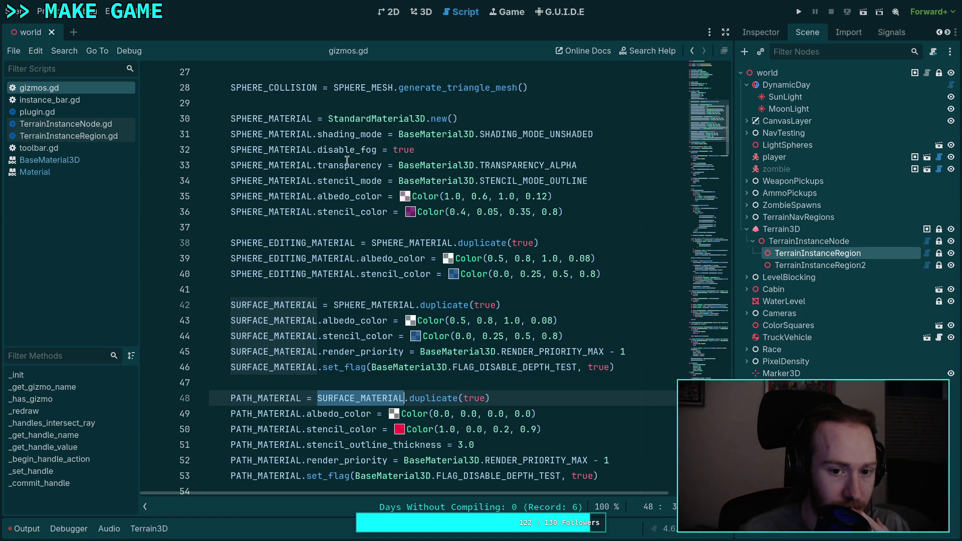
mouse_move(334, 180)
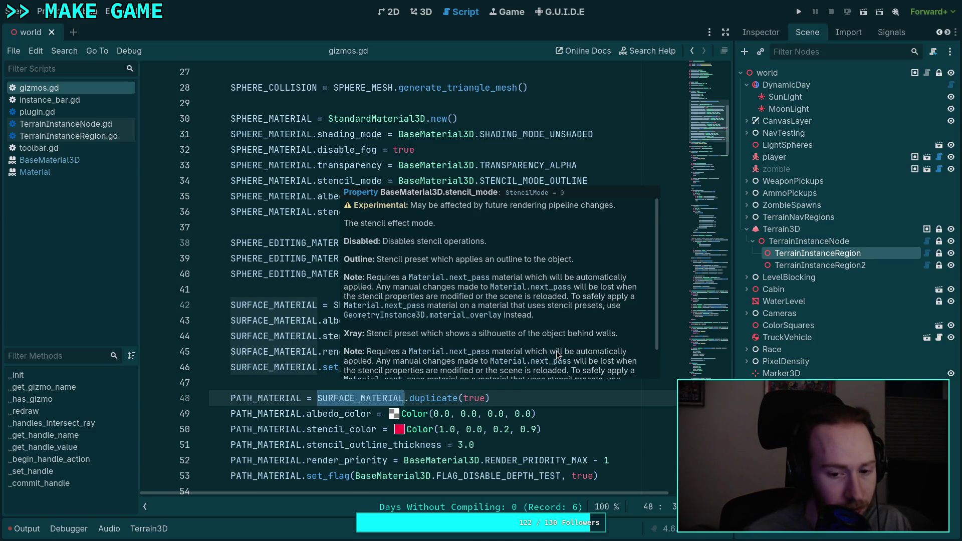
Step: Look up stencil_outline_thickness on line 51 in the documentation
scroll(556, 350, down, 2)
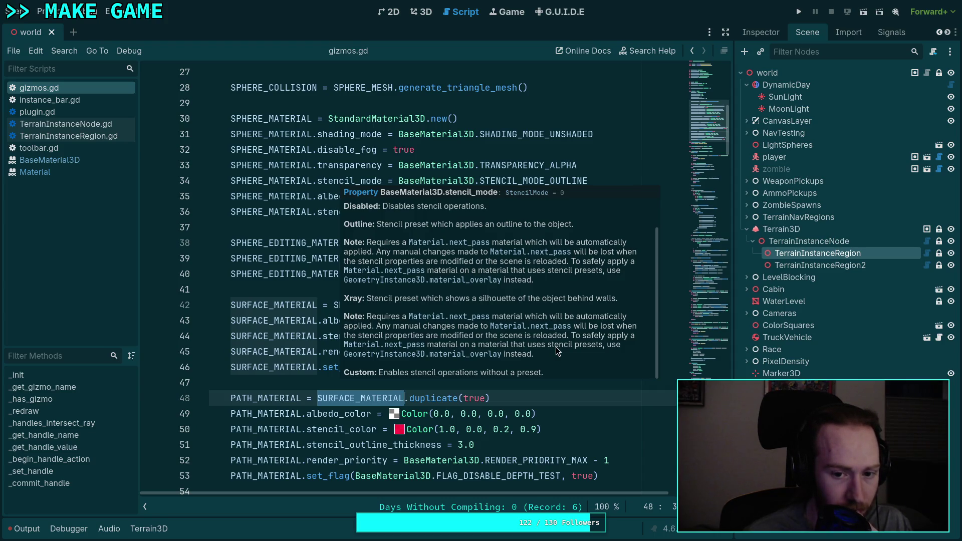
scroll(556, 349, up, 1)
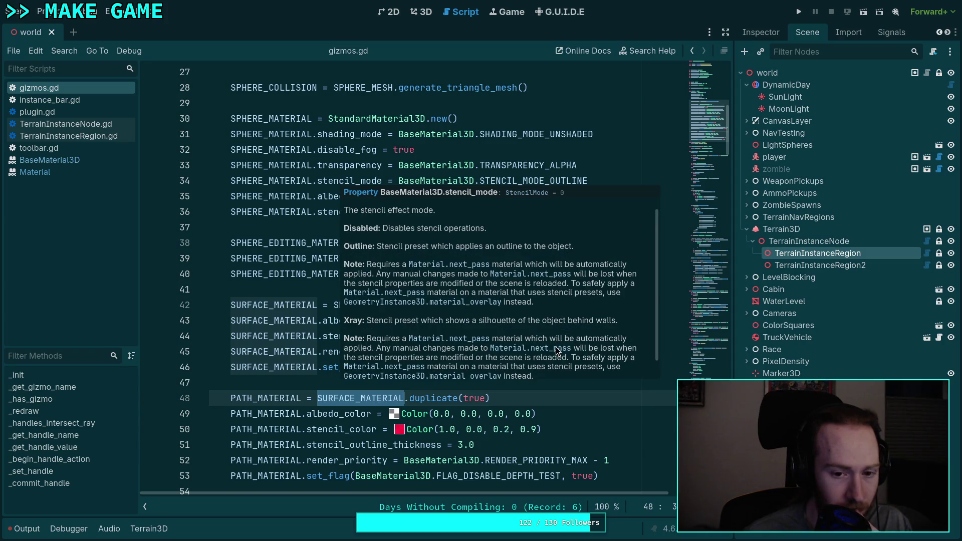
click(522, 430)
scroll(523, 424, down, 2)
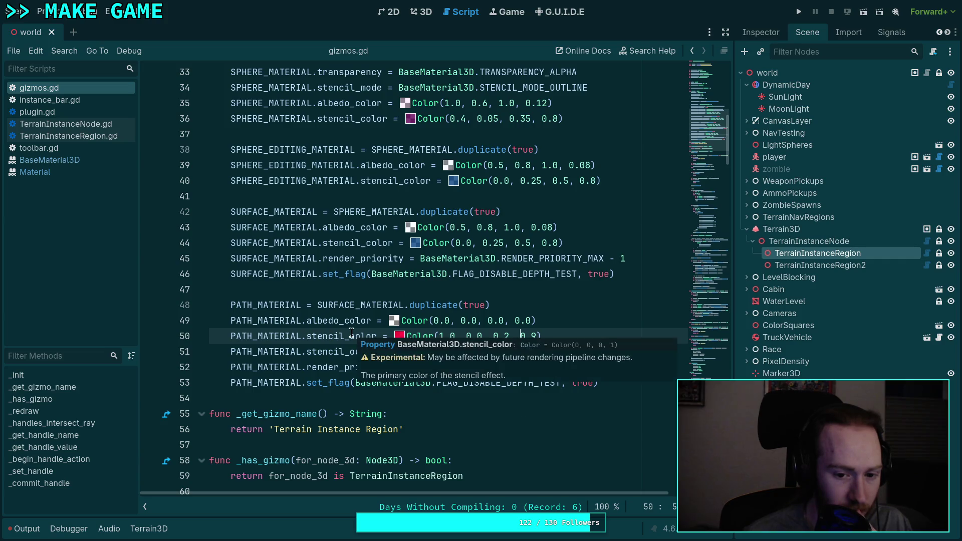
right_click(339, 350)
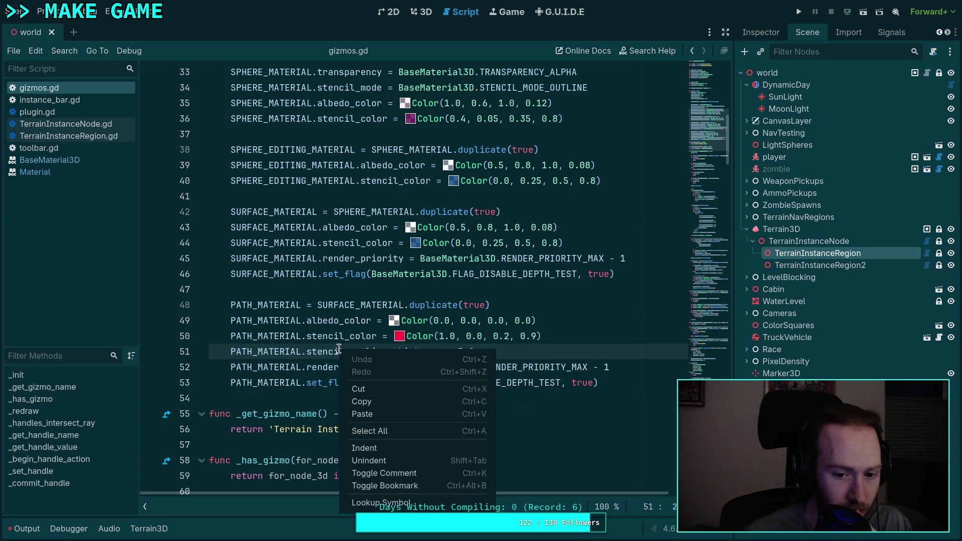
click(376, 505)
Step: Scroll through BaseMaterial3D's stencil properties, Flags, StencilMode, StencilFlags and StencilCompare enums
scroll(393, 421, up, 4)
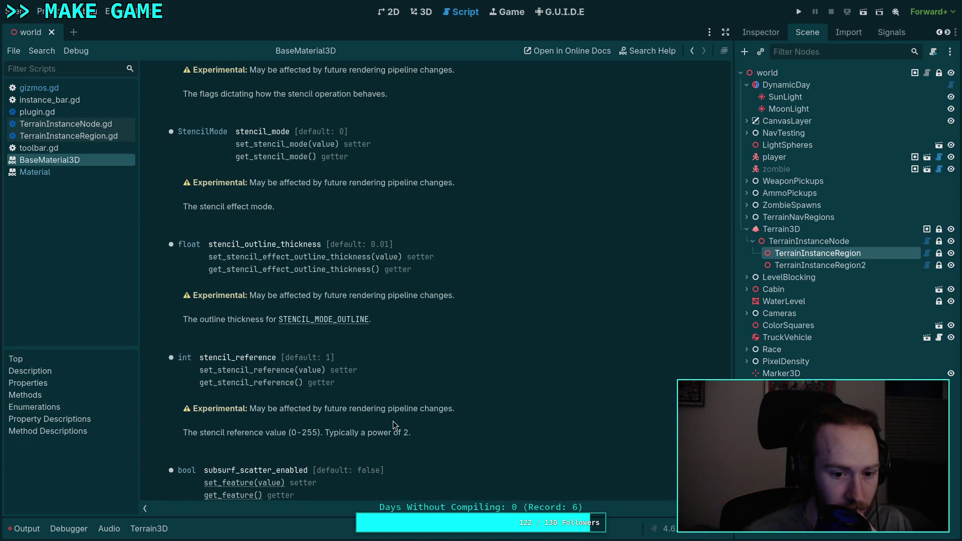
scroll(393, 426, up, 3)
scroll(393, 425, up, 3)
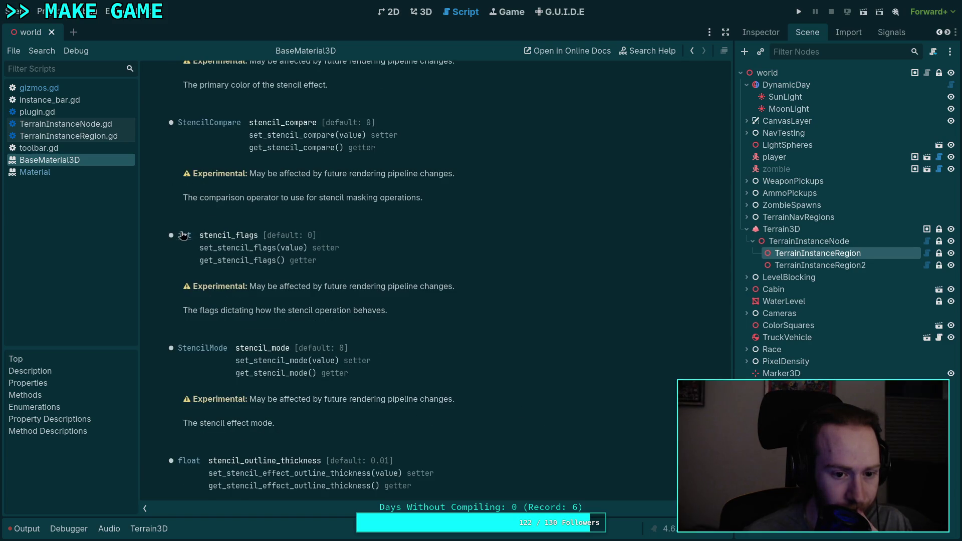
scroll(663, 172, up, 20)
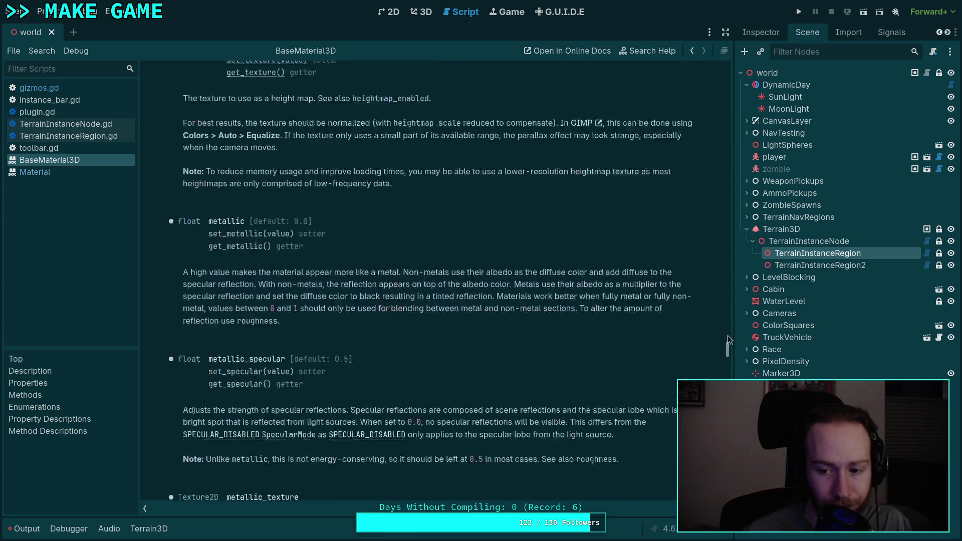
scroll(615, 360, up, 9)
scroll(552, 380, down, 20)
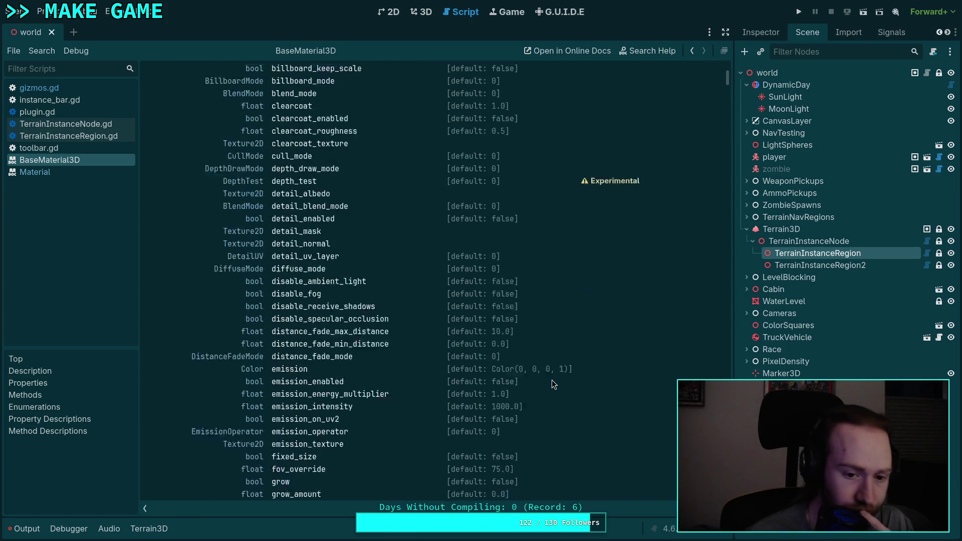
scroll(503, 349, down, 10)
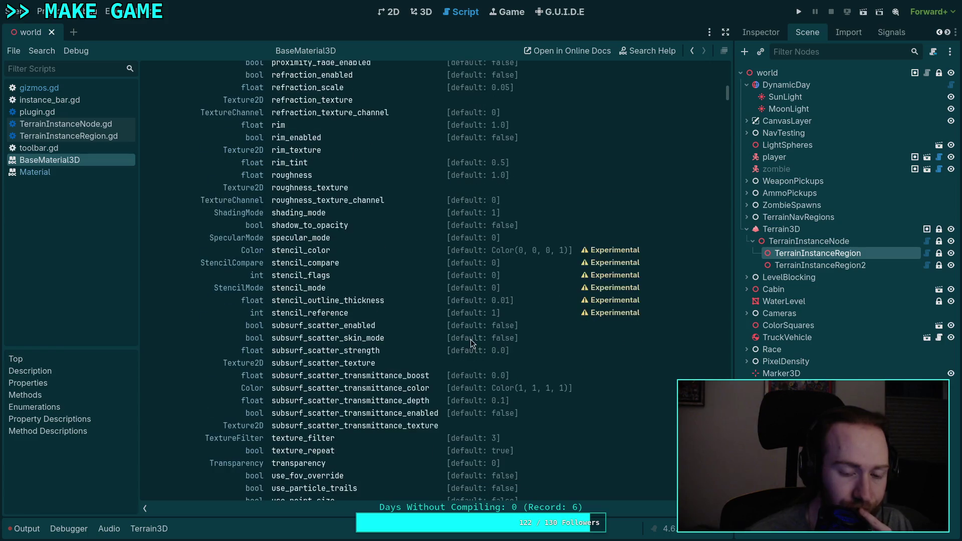
scroll(466, 332, up, 8)
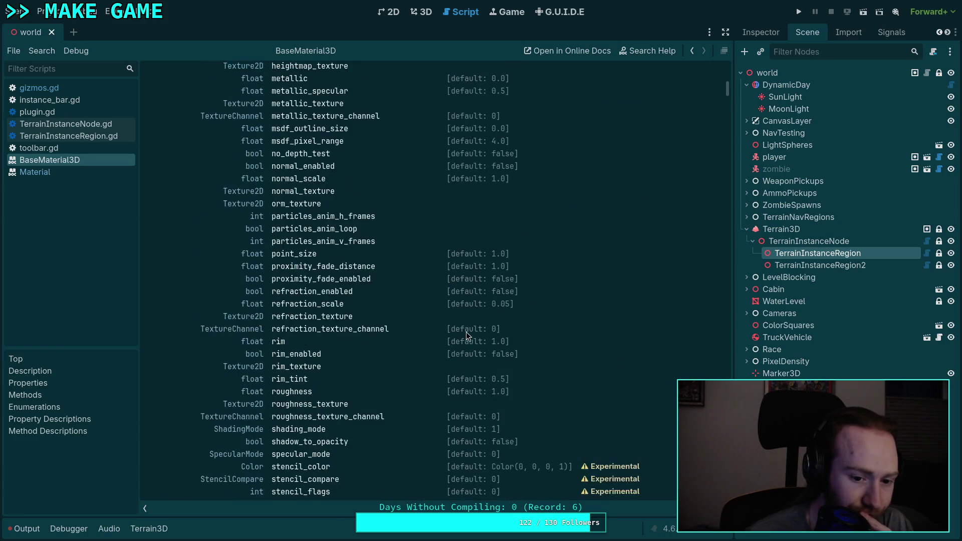
scroll(466, 331, down, 2)
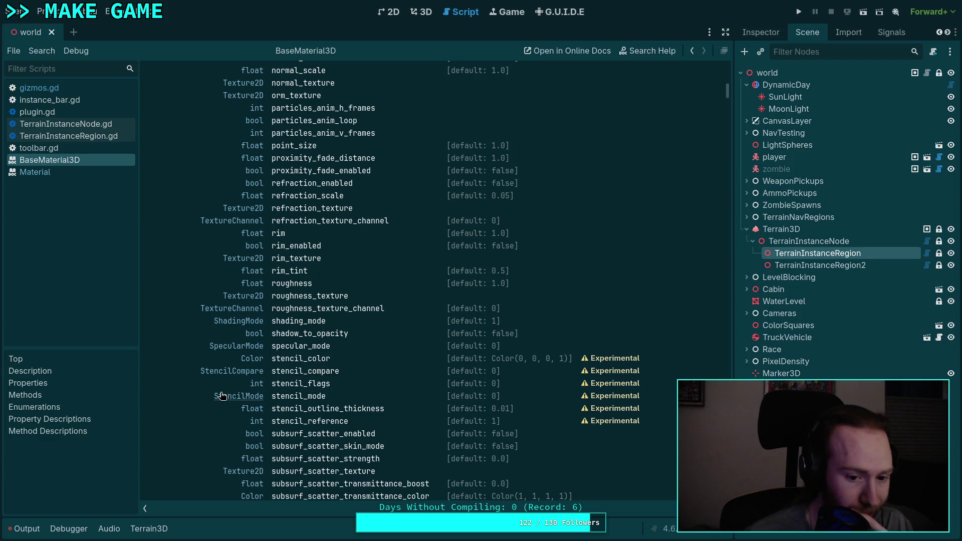
scroll(299, 384, down, 10)
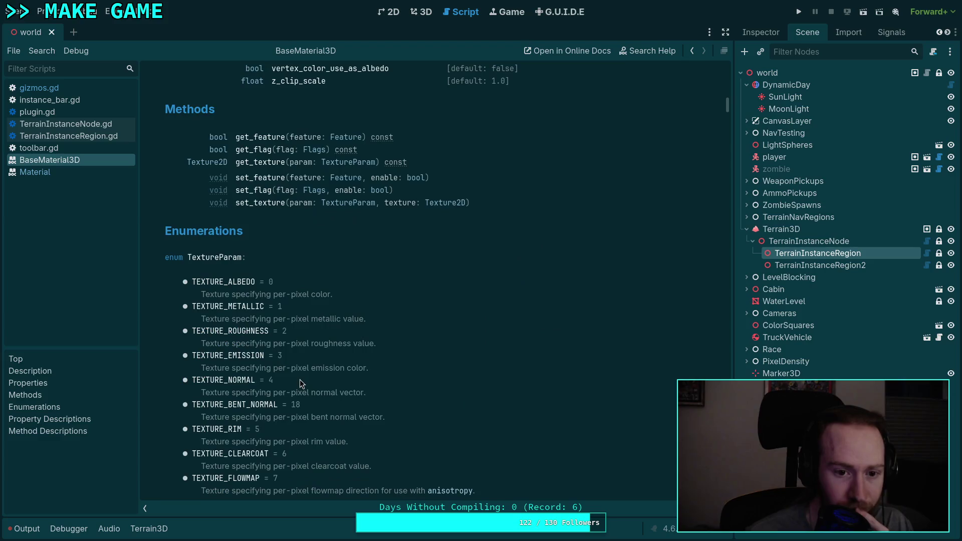
scroll(299, 379, down, 15)
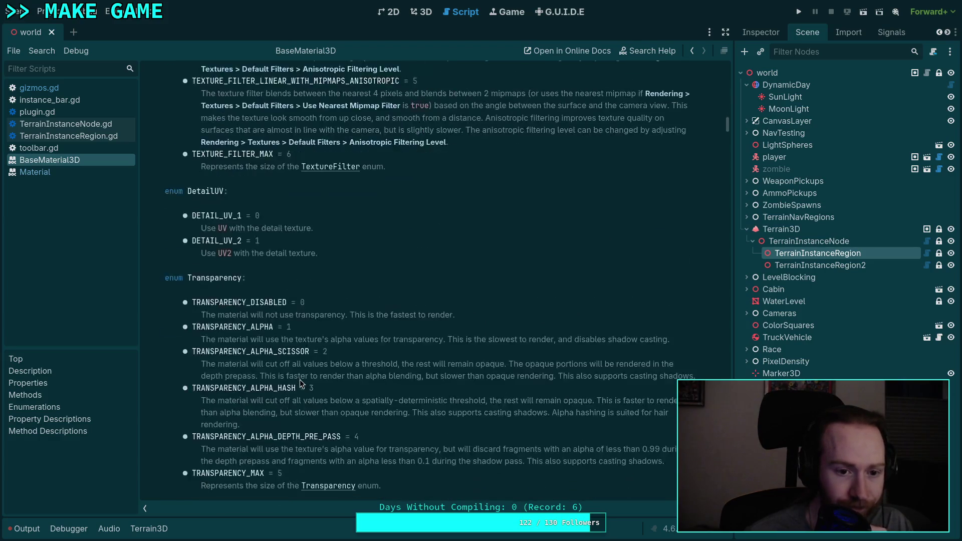
scroll(300, 380, down, 6)
scroll(299, 384, down, 15)
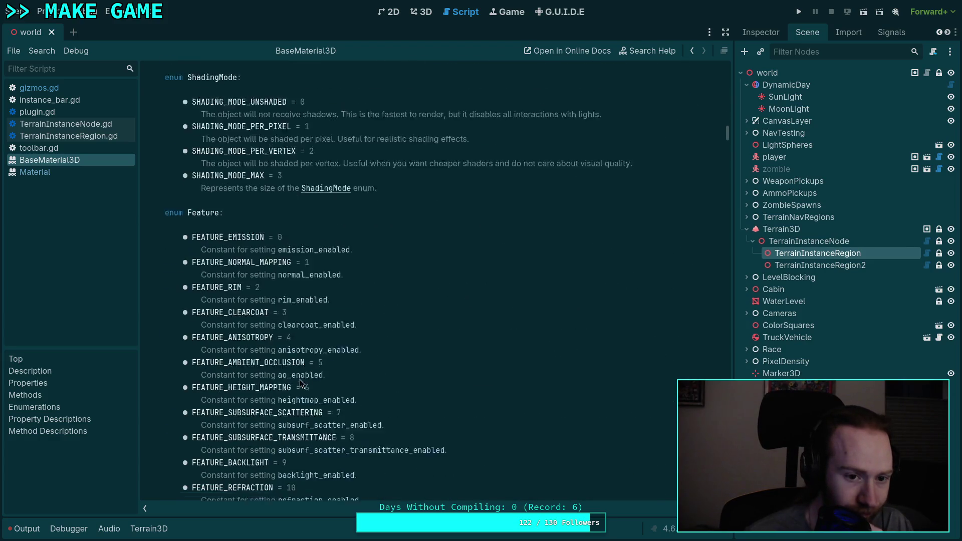
scroll(300, 383, down, 12)
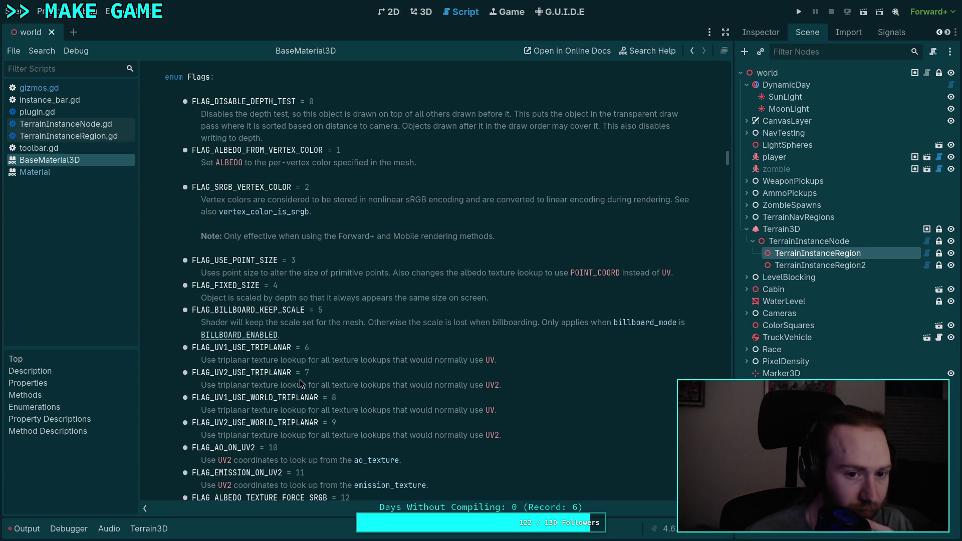
scroll(301, 383, down, 4)
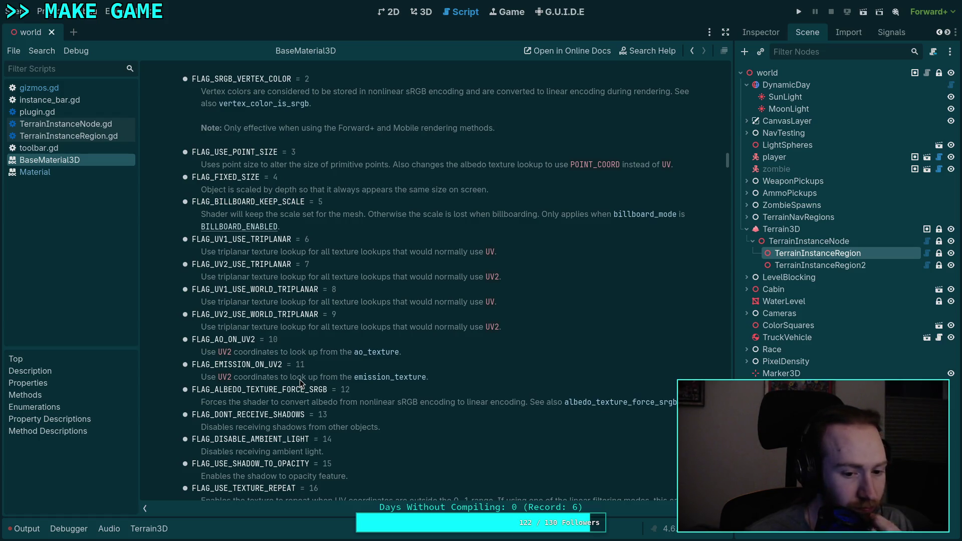
scroll(300, 382, down, 4)
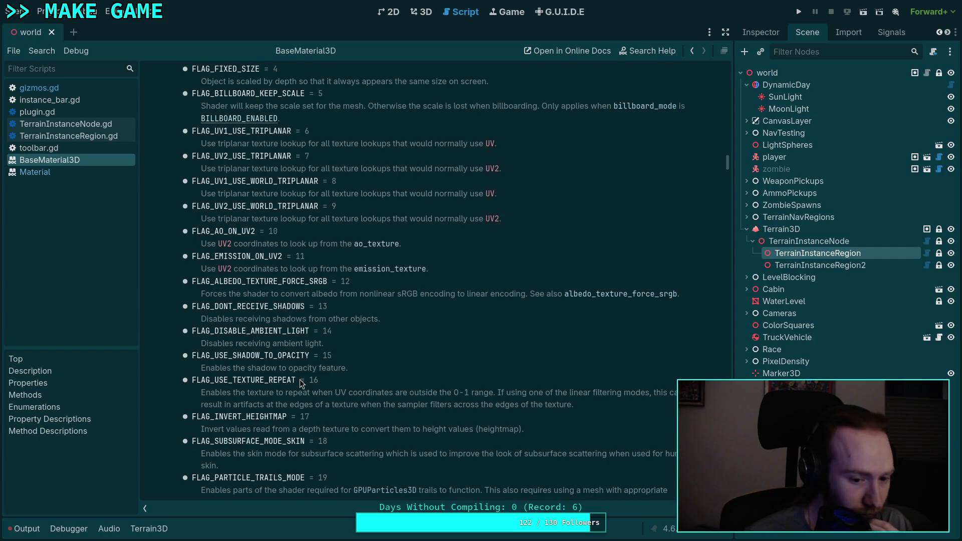
scroll(301, 383, down, 4)
scroll(300, 383, down, 4)
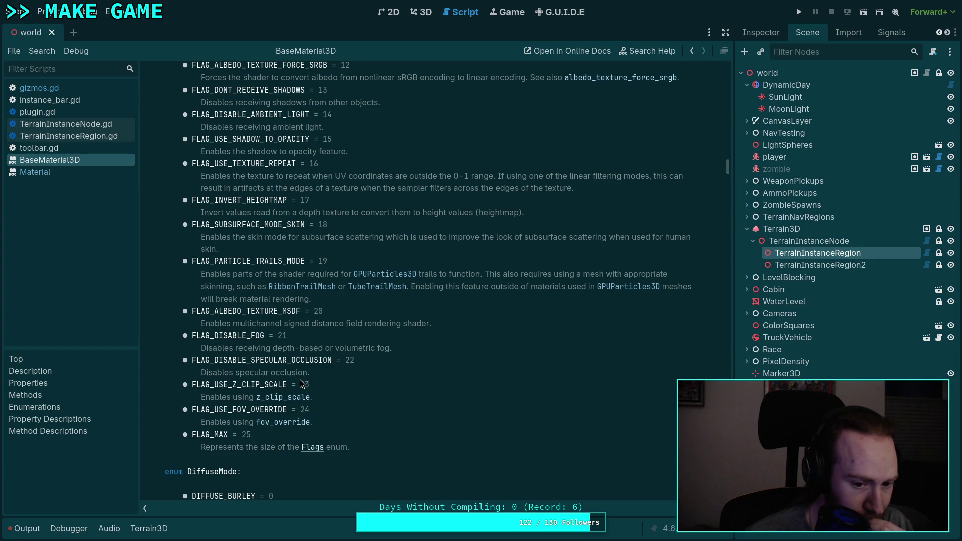
scroll(299, 380, down, 15)
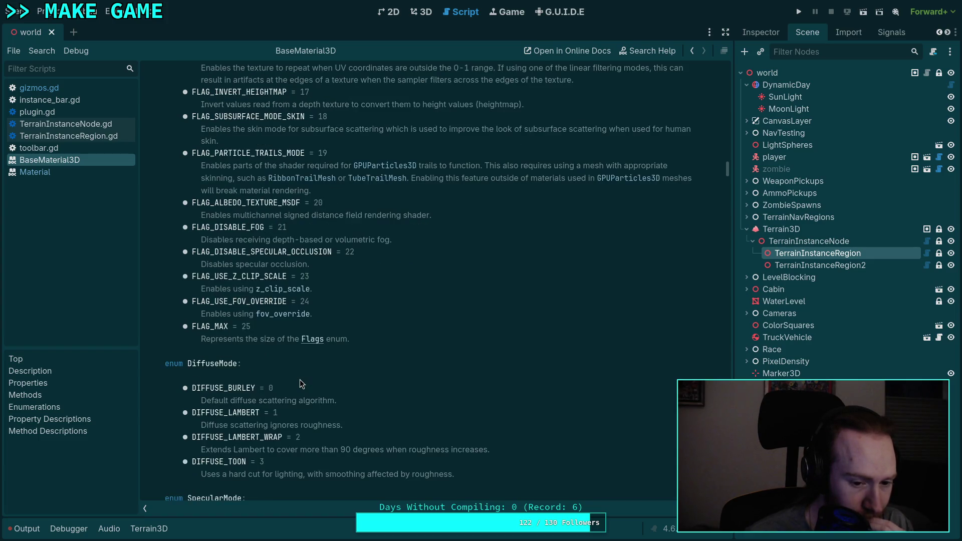
scroll(300, 380, down, 5)
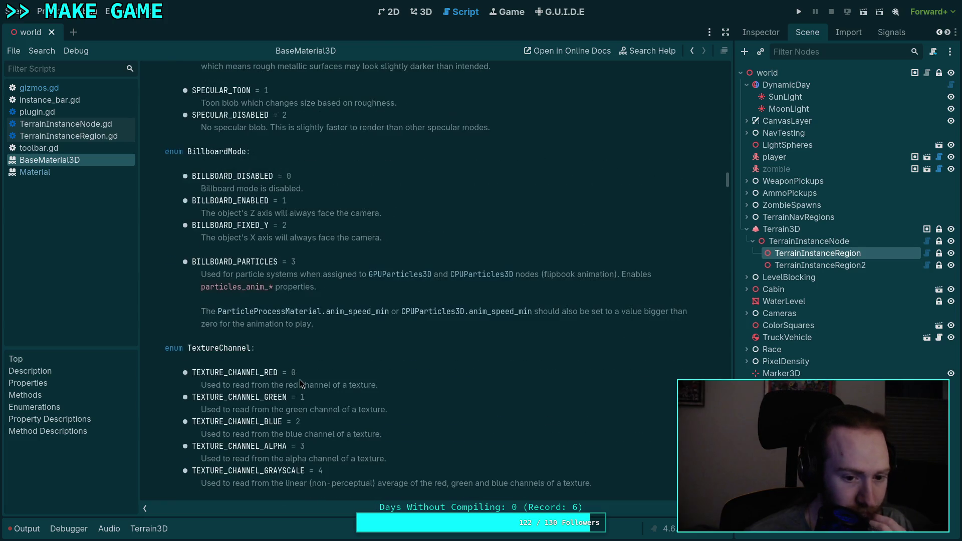
scroll(300, 380, down, 10)
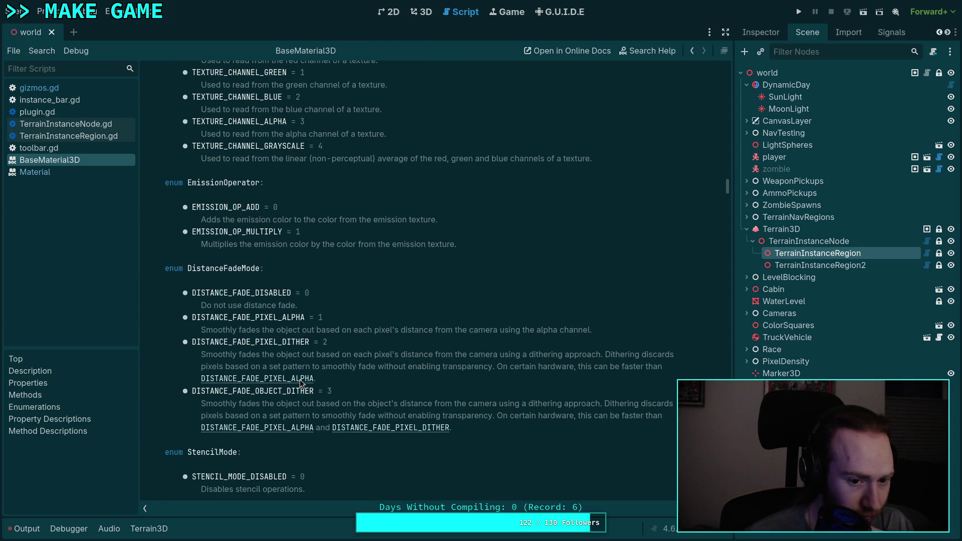
scroll(300, 380, down, 5)
scroll(300, 380, down, 5)
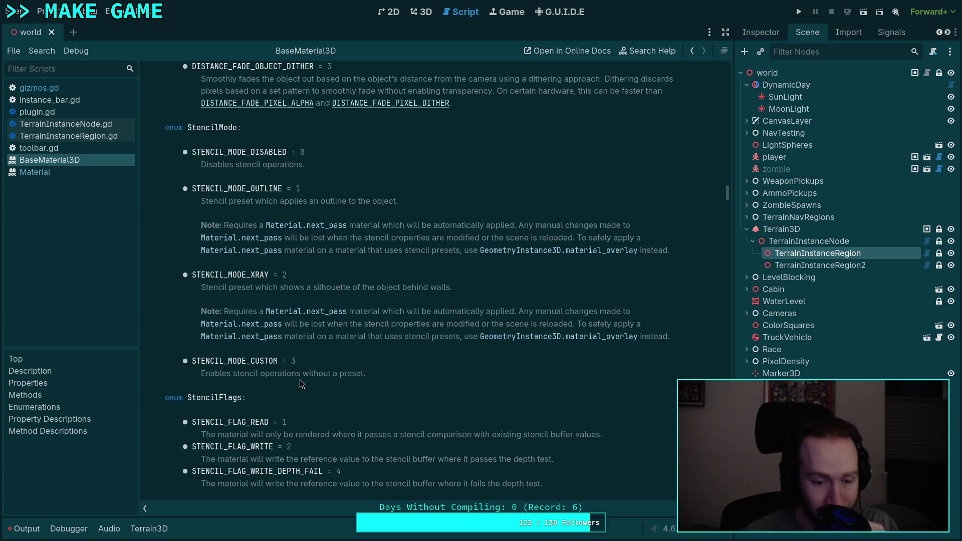
scroll(300, 380, down, 3)
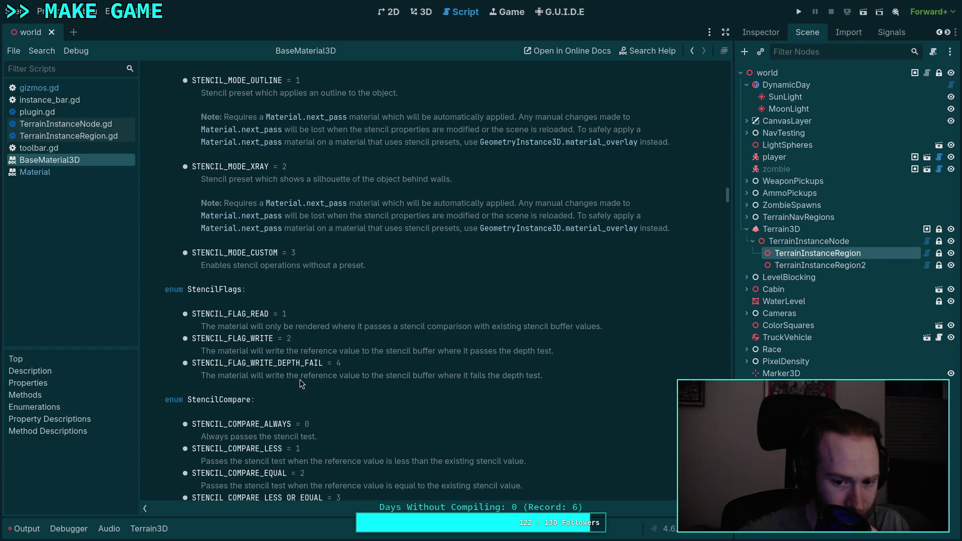
scroll(299, 380, down, 5)
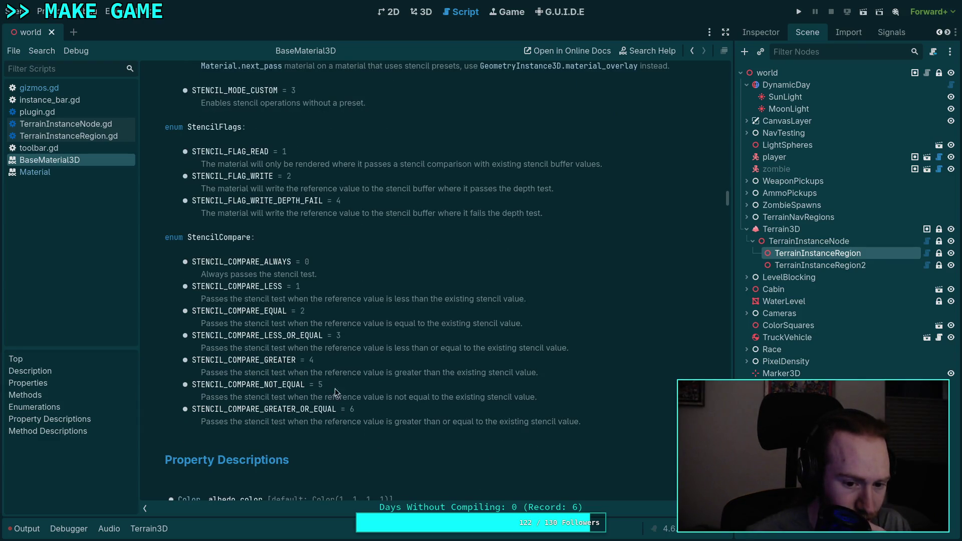
scroll(340, 395, down, 2)
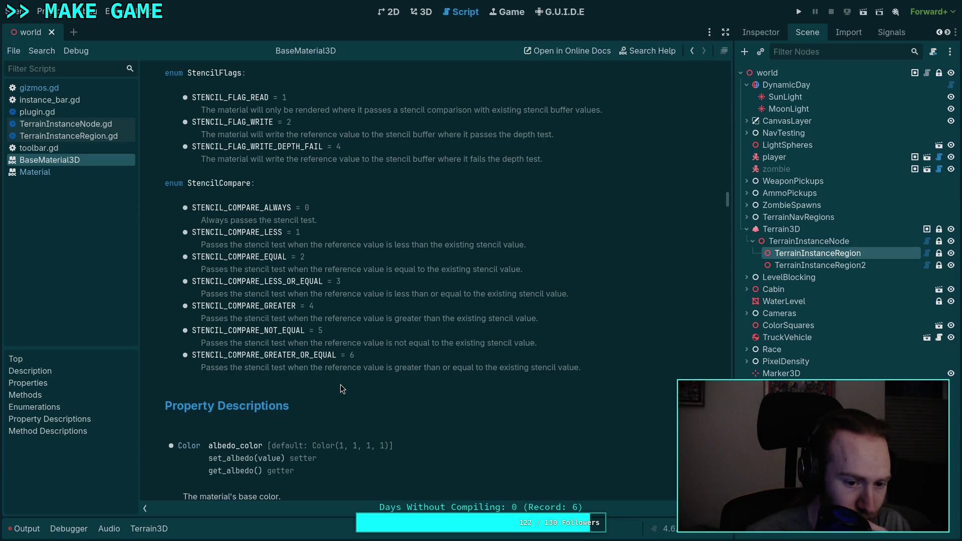
scroll(341, 384, down, 14)
scroll(341, 384, down, 20)
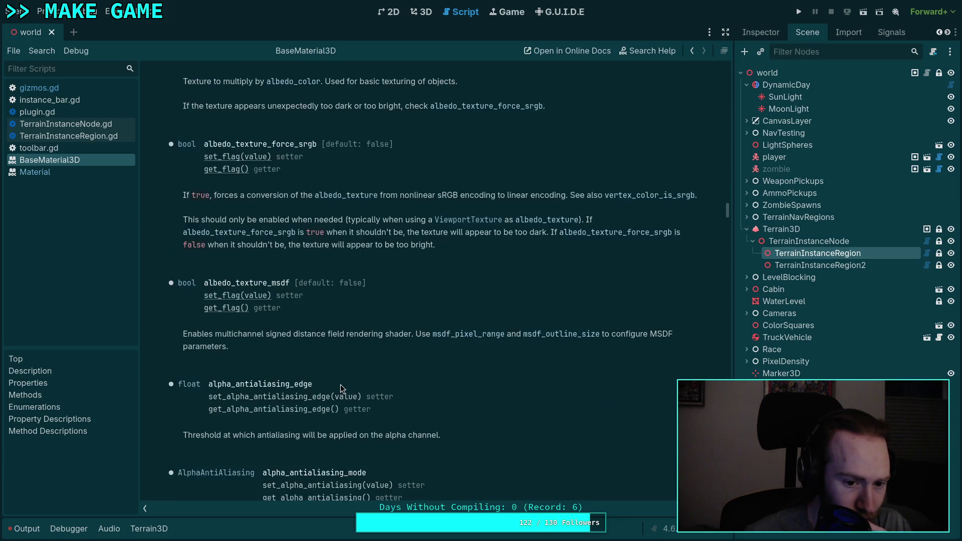
scroll(340, 384, down, 20)
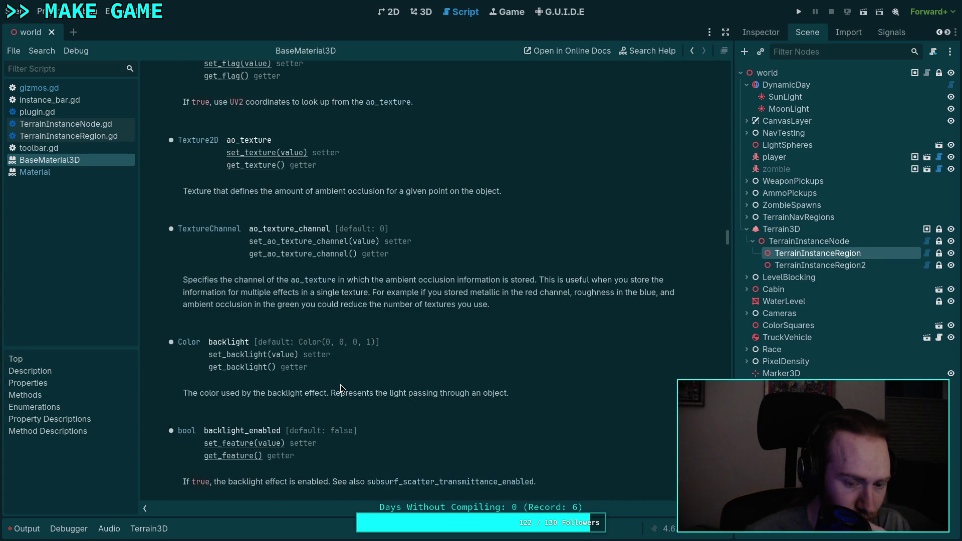
scroll(340, 383, down, 7)
scroll(341, 384, down, 5)
scroll(341, 384, down, 18)
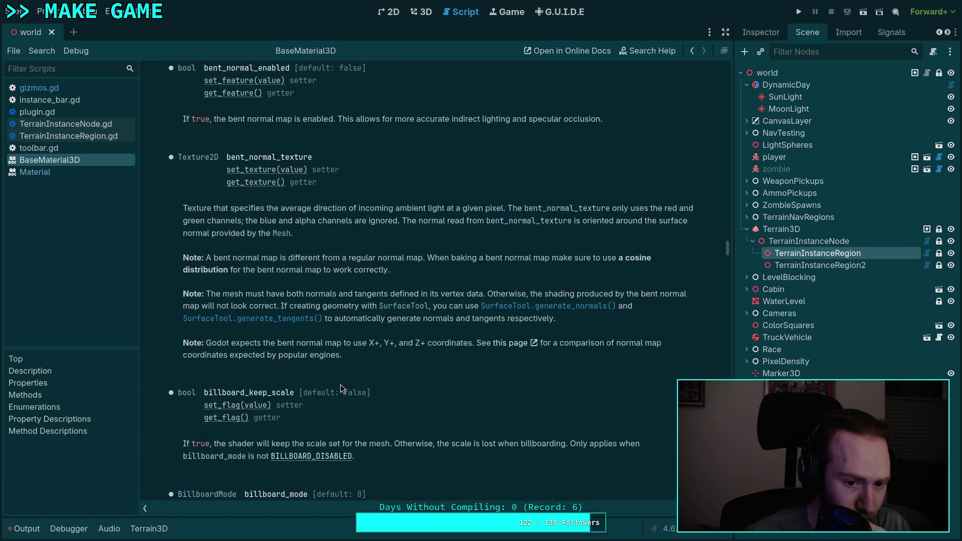
scroll(717, 281, up, 20)
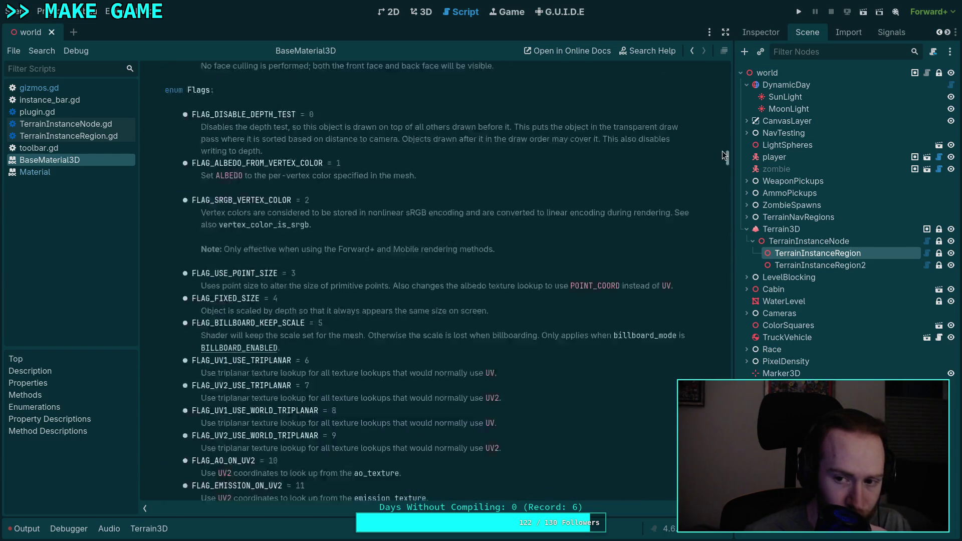
scroll(400, 347, down, 10)
scroll(401, 346, up, 20)
scroll(401, 342, up, 3)
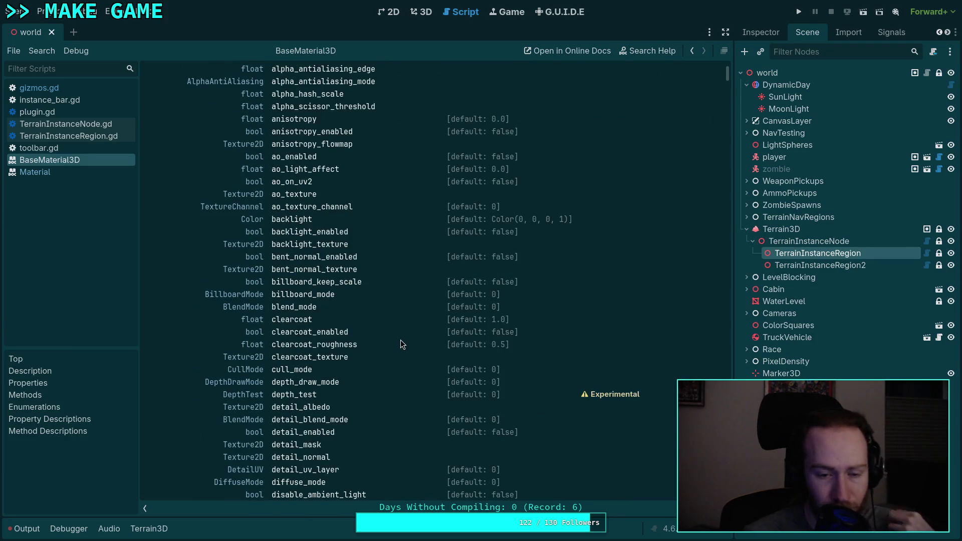
Step: Jump to the stencil_compare description, then tilt the 3D view down onto the terrain and cabin
scroll(400, 340, up, 6)
scroll(401, 339, down, 16)
scroll(401, 340, down, 20)
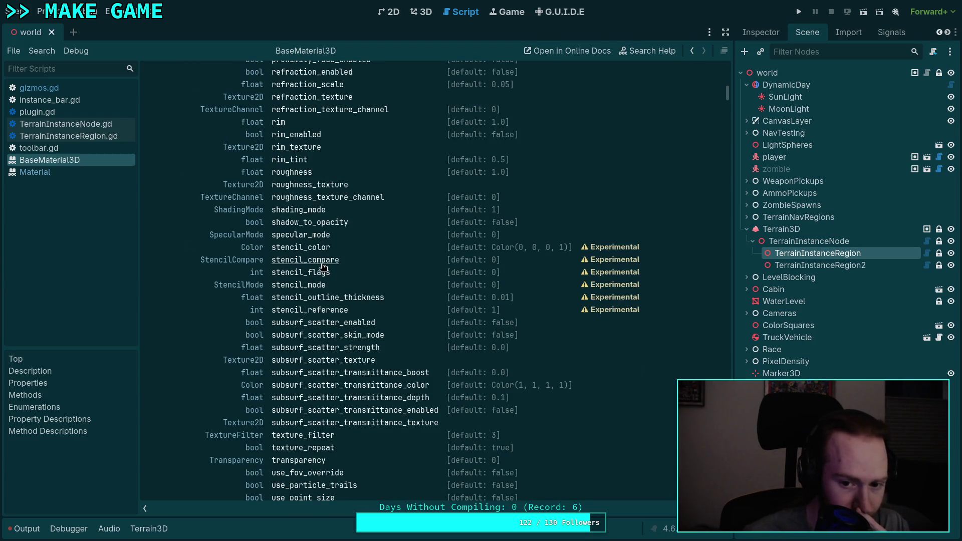
click(316, 273)
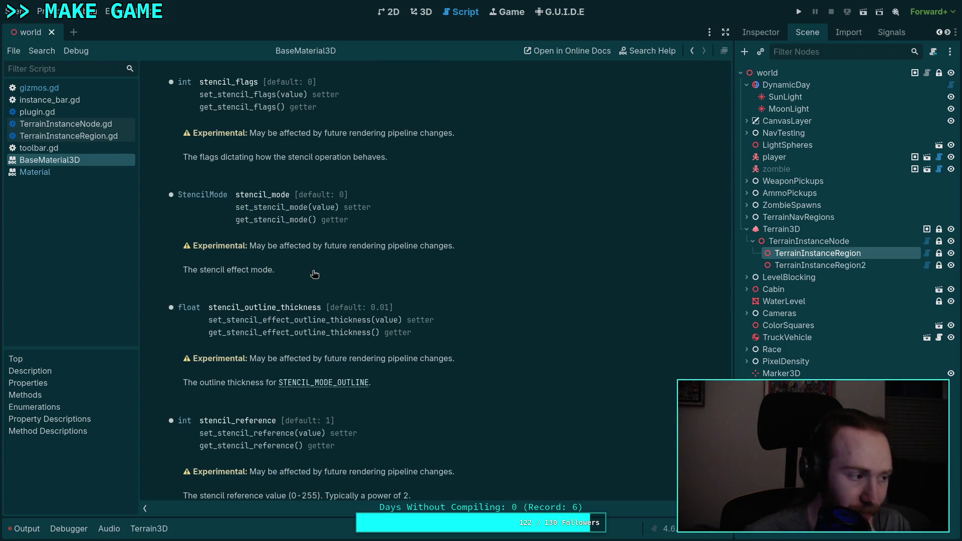
click(422, 11)
mouse_move(409, 278)
mouse_down()
mouse_move(422, 401)
mouse_move(437, 408)
mouse_up()
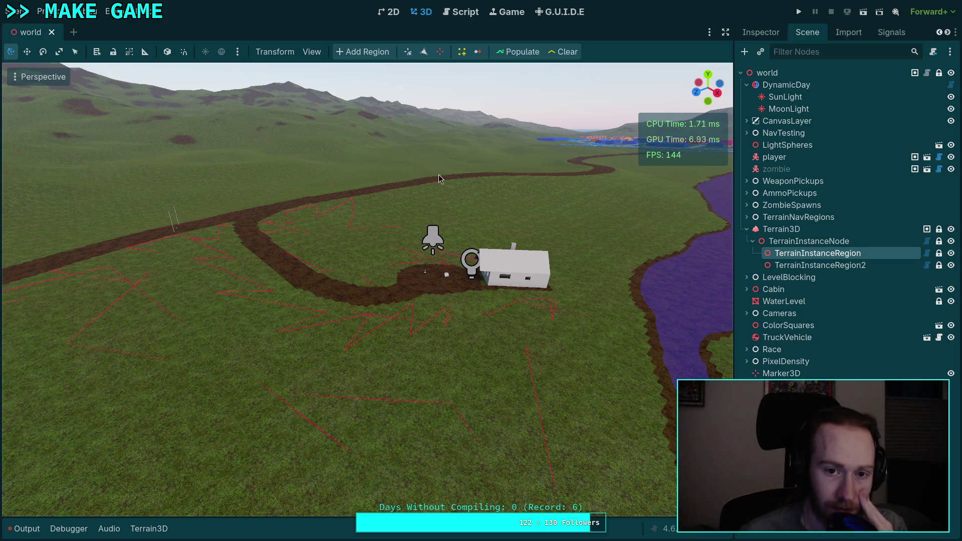
Step: Frame TerrainInstanceRegion2 in the 3D view and show the Output log's line 169 errors
click(453, 15)
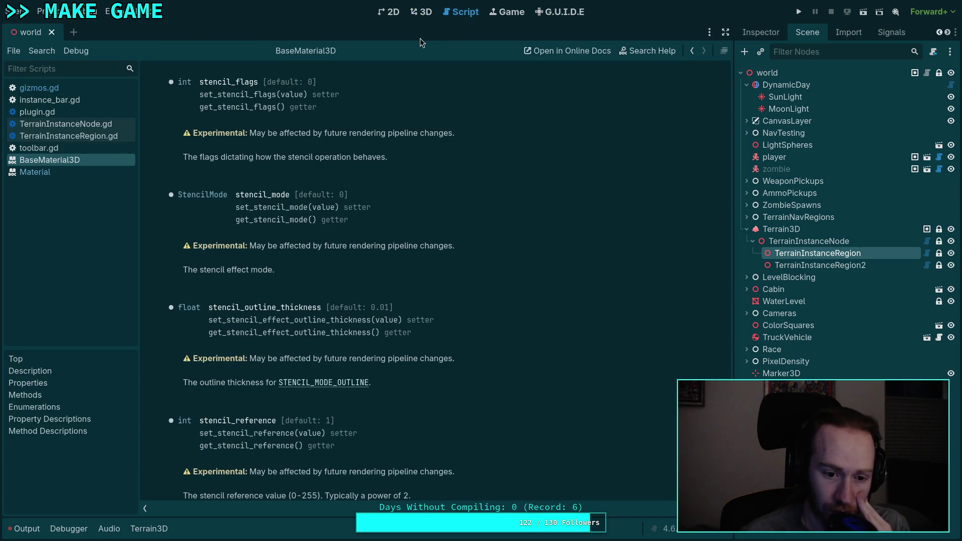
click(424, 16)
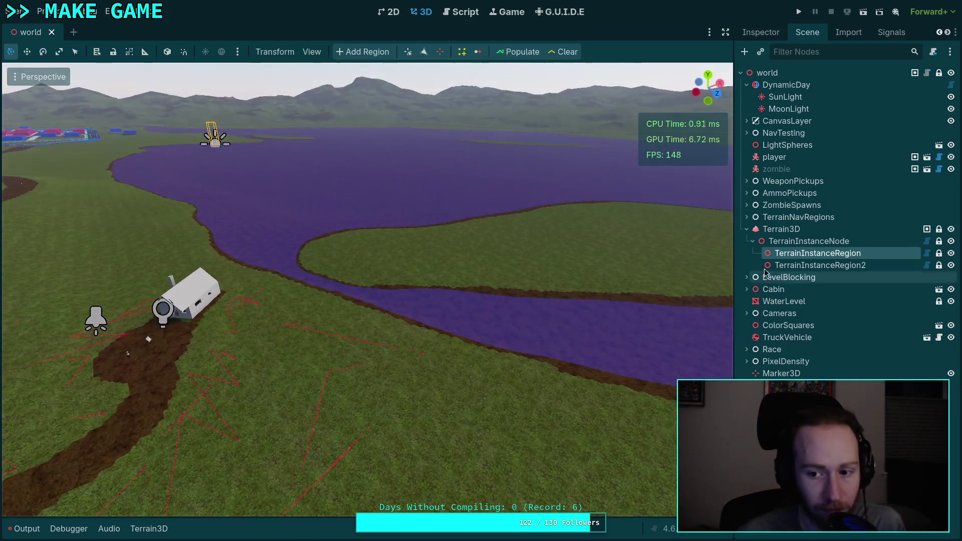
click(819, 265)
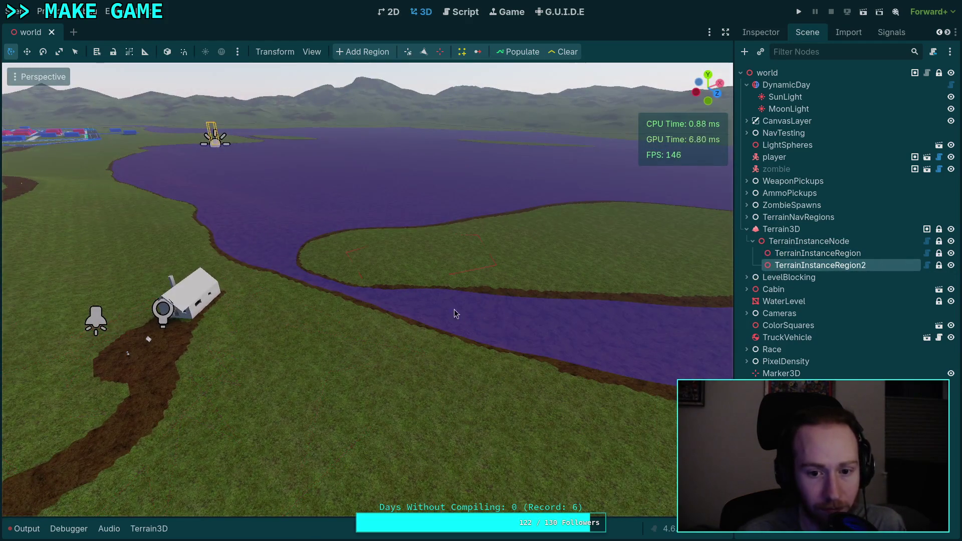
key(f)
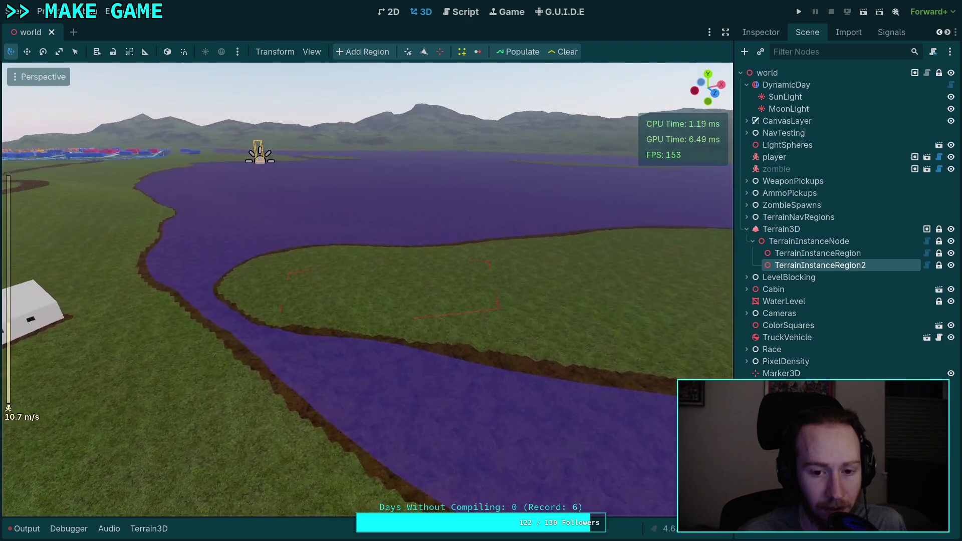
click(27, 528)
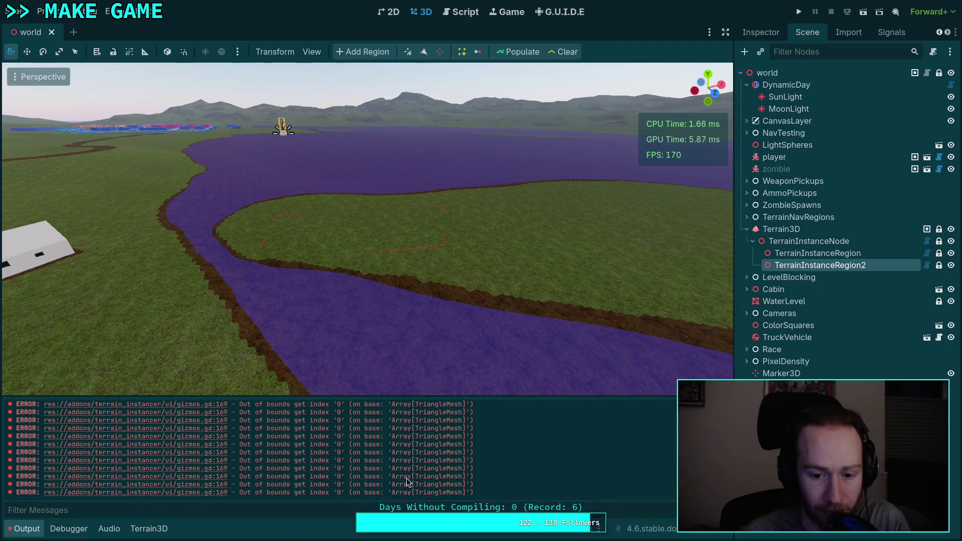
click(215, 495)
scroll(440, 279, up, 3)
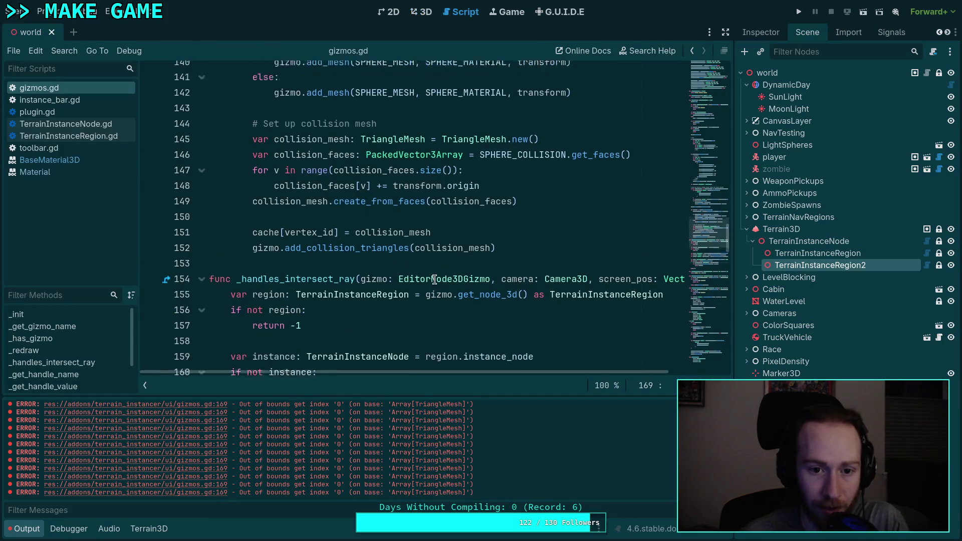
scroll(440, 279, down, 3)
scroll(441, 278, down, 6)
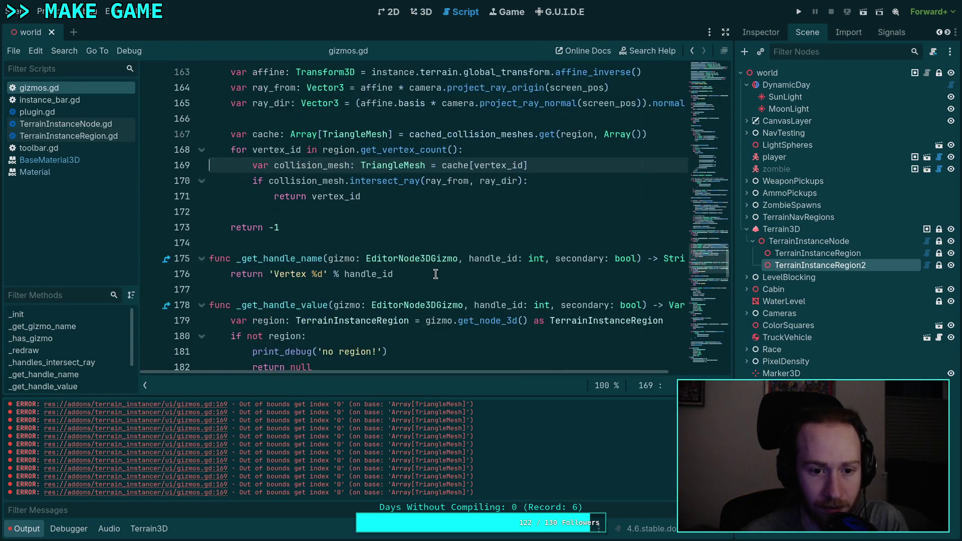
scroll(494, 311, up, 2)
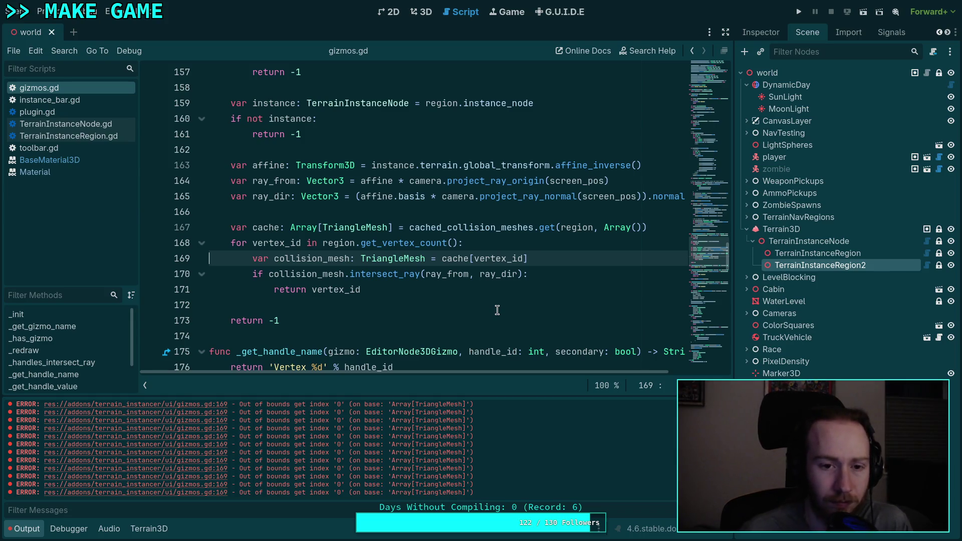
scroll(497, 310, up, 9)
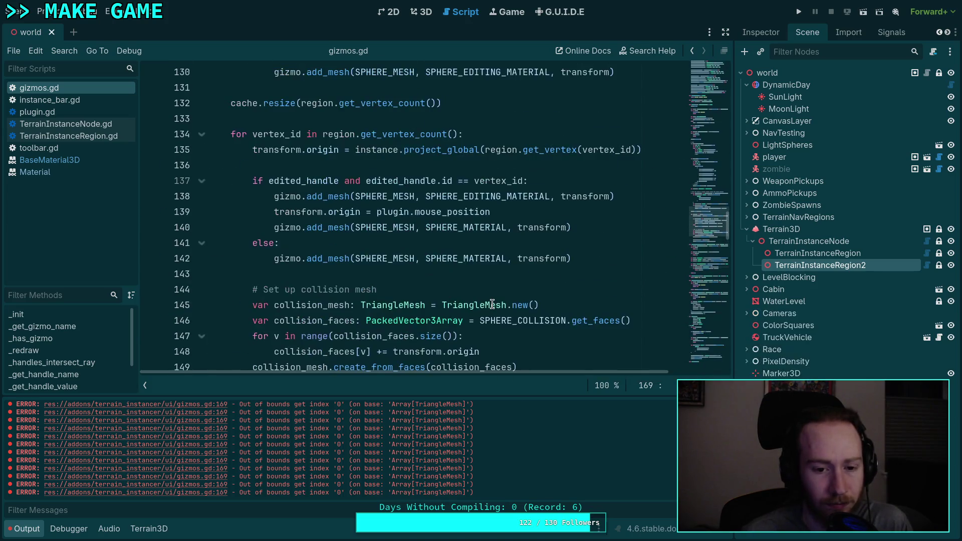
scroll(496, 308, up, 5)
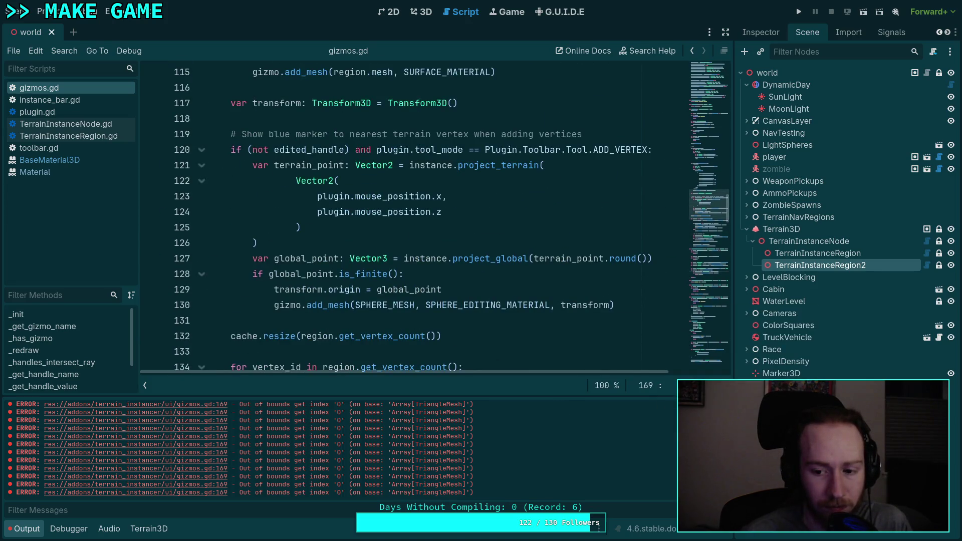
click(422, 11)
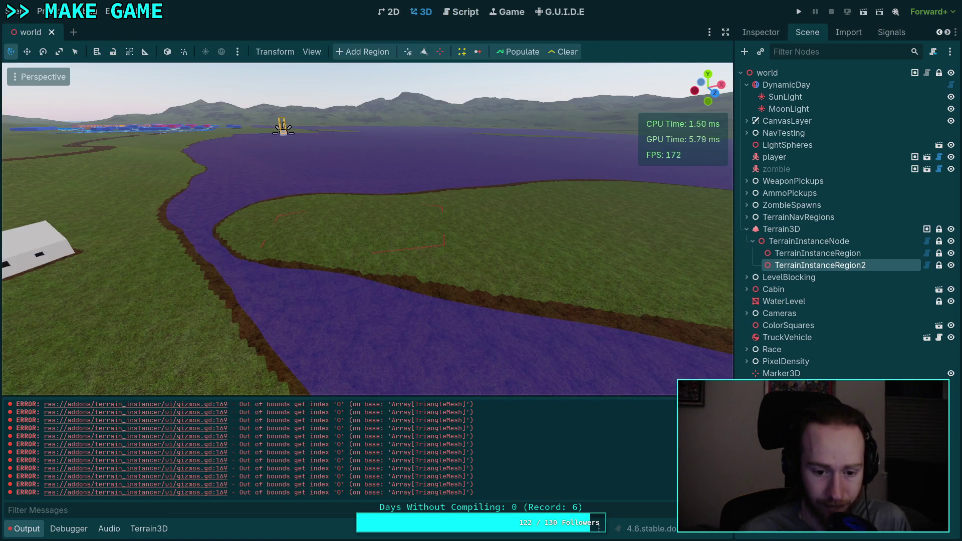
Step: Delete the extra blank line after line 94 in gizmos.gd
click(460, 12)
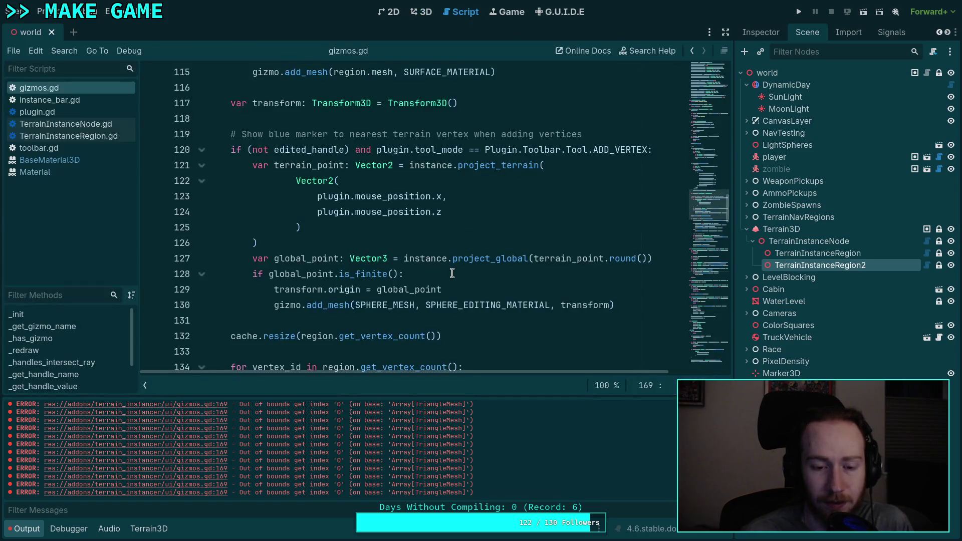
scroll(451, 276, up, 7)
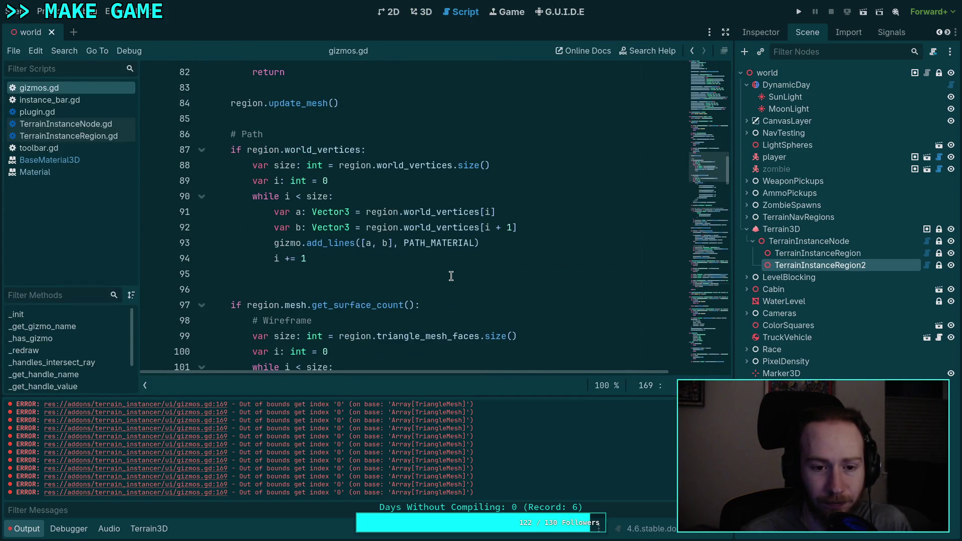
click(363, 278)
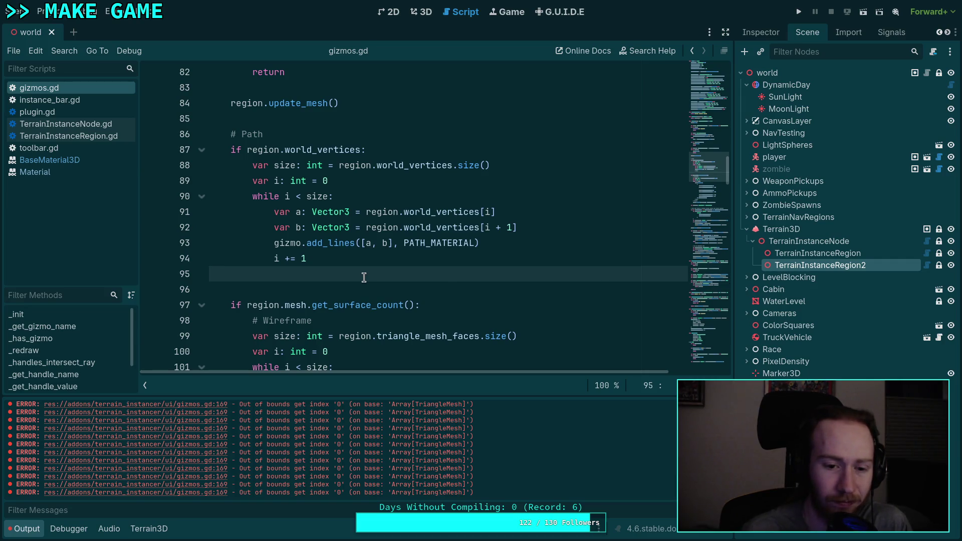
key(Page_Up)
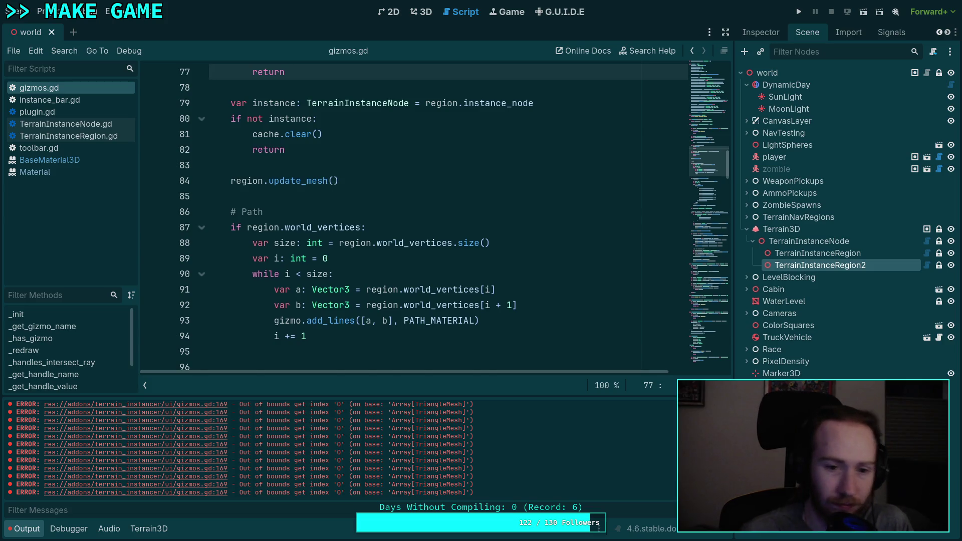
scroll(290, 270, up, 3)
scroll(290, 270, down, 2)
scroll(289, 270, down, 5)
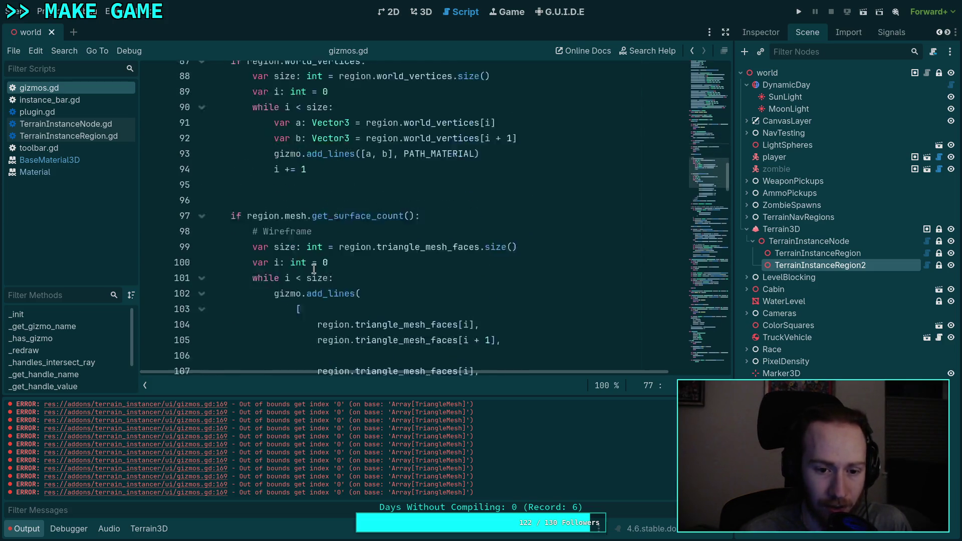
click(269, 164)
key(Left)
scroll(324, 256, up, 5)
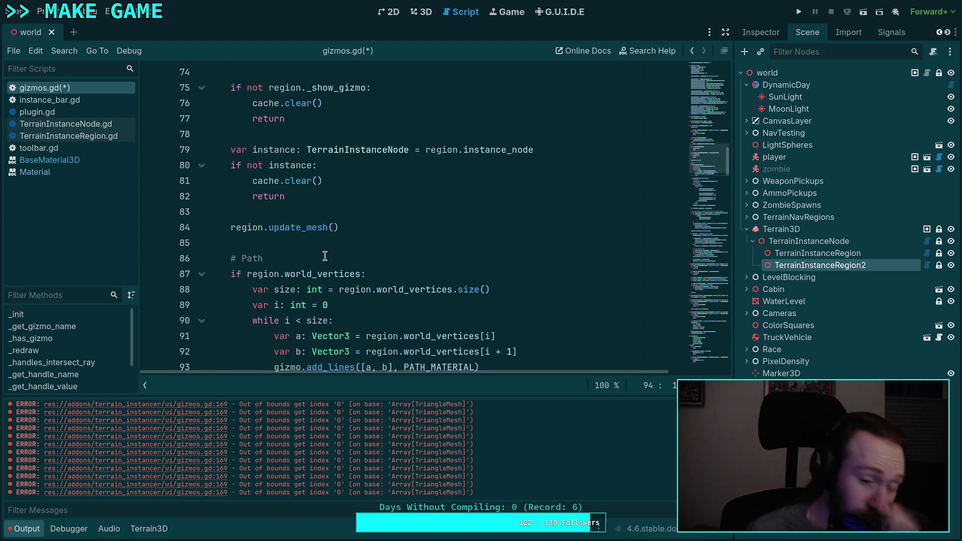
scroll(325, 256, down, 4)
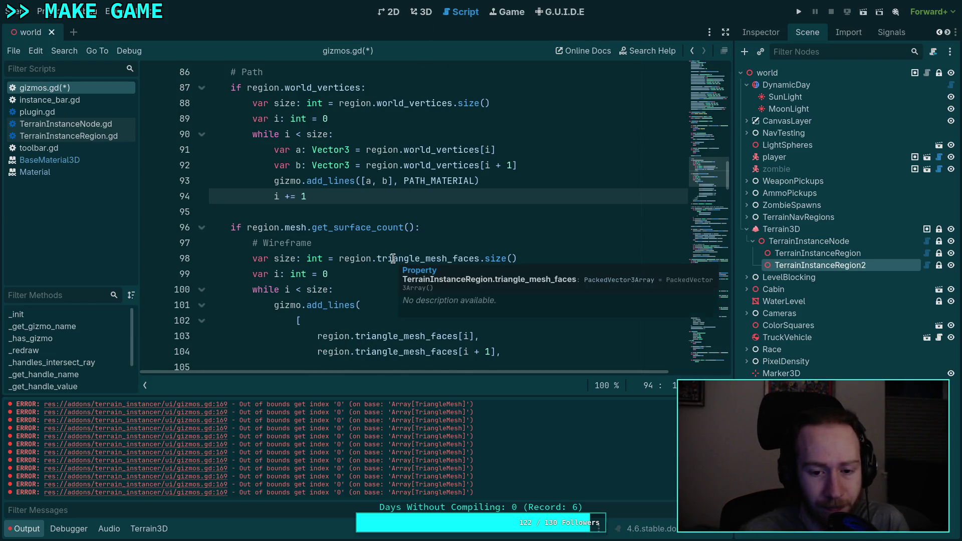
scroll(393, 259, down, 2)
scroll(392, 258, down, 4)
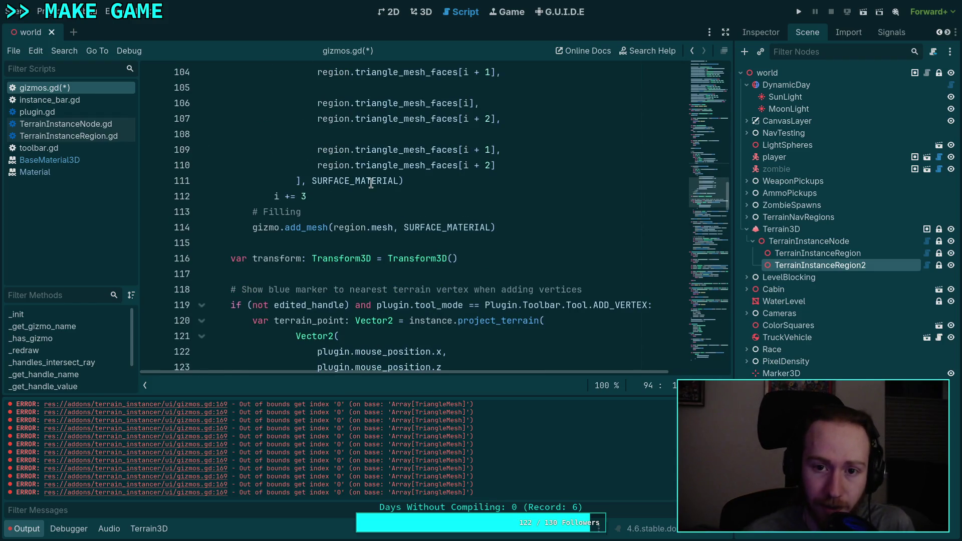
Step: Frame TerrainInstanceRegion2's red outline in the 3D view, then return to gizmos.gd
click(431, 14)
mouse_move(405, 233)
mouse_down()
mouse_move(405, 200)
mouse_move(504, 281)
mouse_up()
click(798, 255)
click(802, 265)
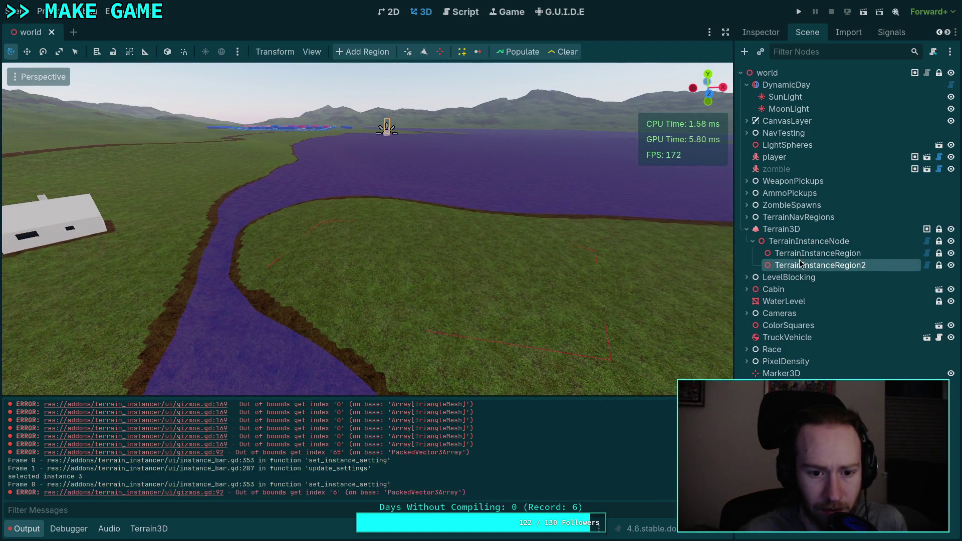
key(f)
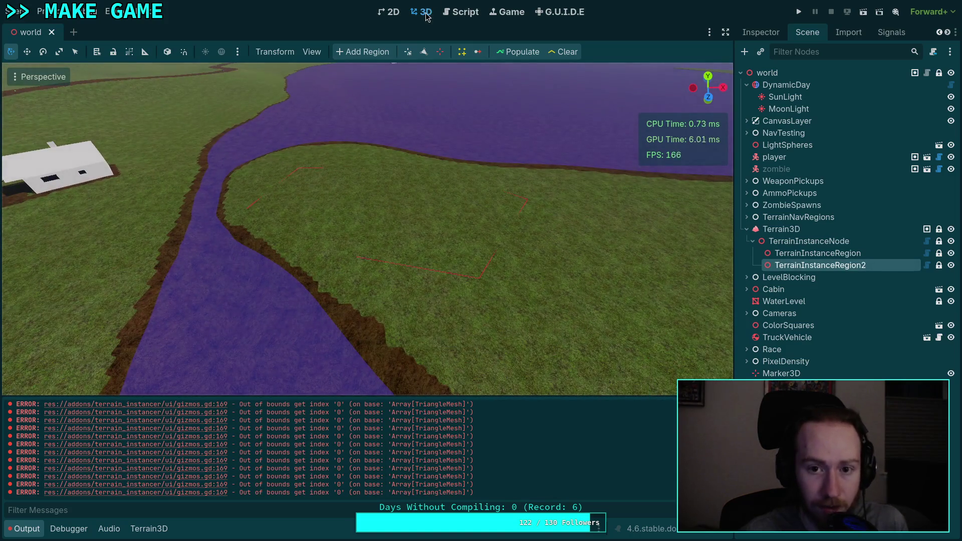
click(458, 16)
scroll(458, 287, up, 7)
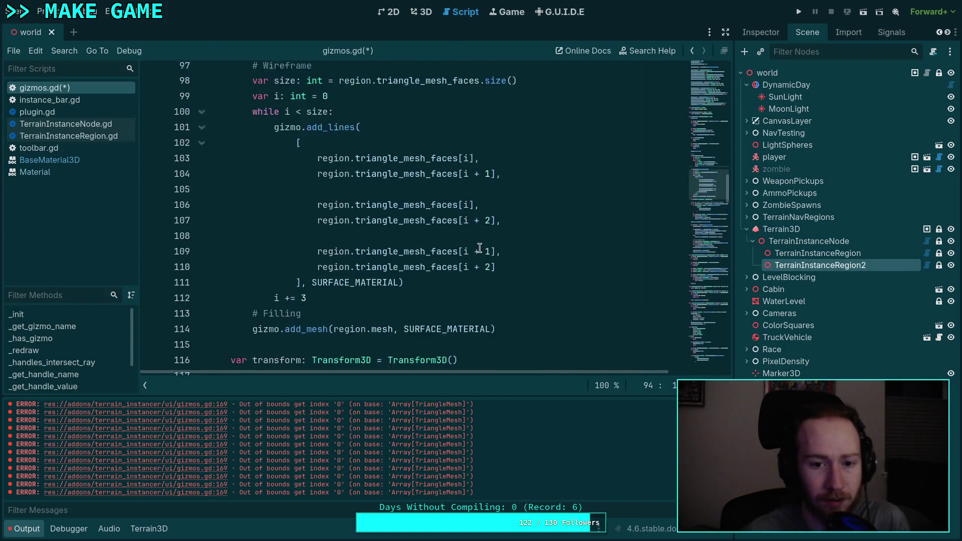
scroll(459, 288, up, 1)
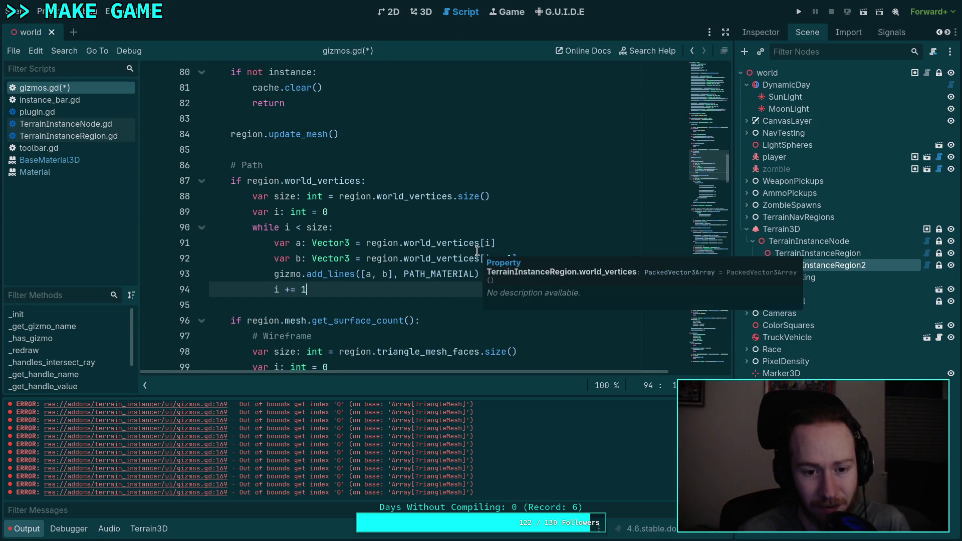
scroll(477, 250, down, 1)
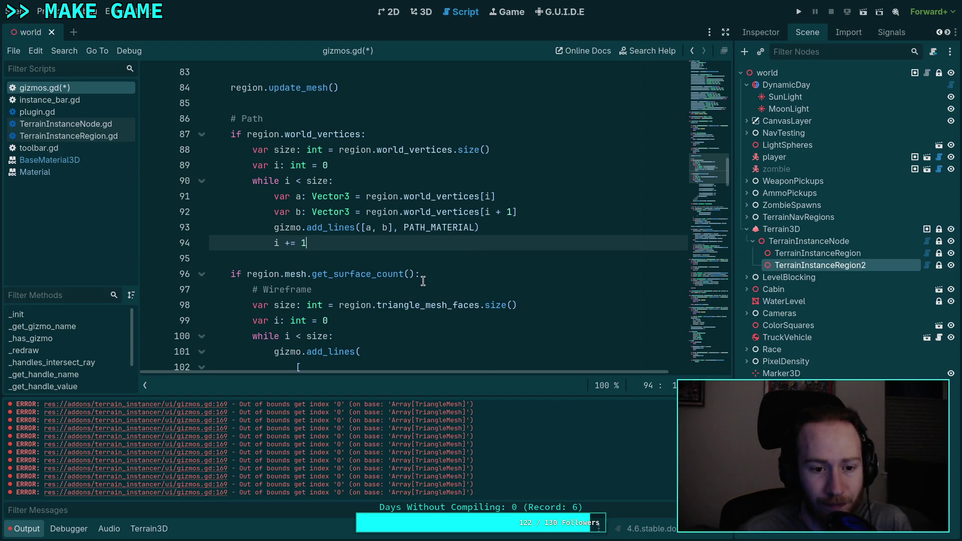
scroll(423, 282, down, 6)
scroll(422, 281, up, 6)
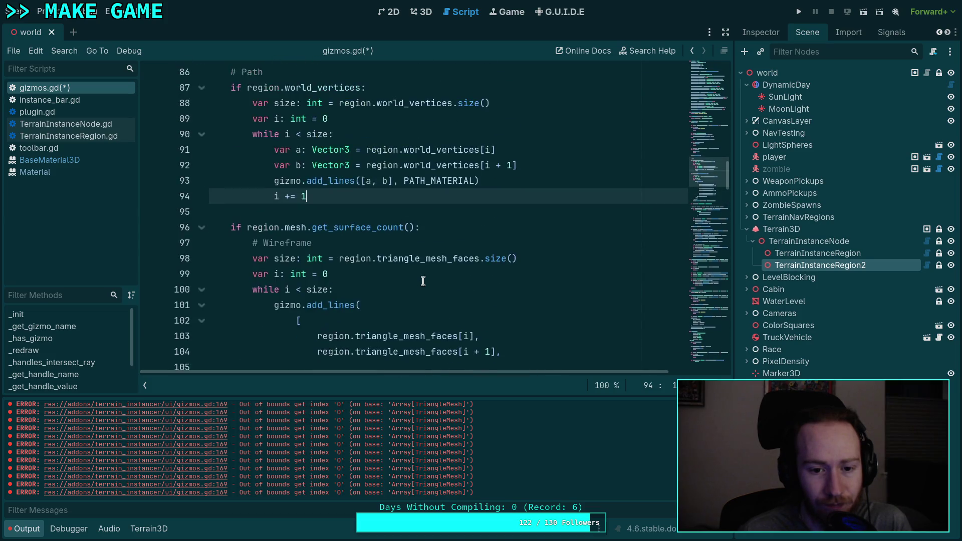
scroll(422, 281, up, 1)
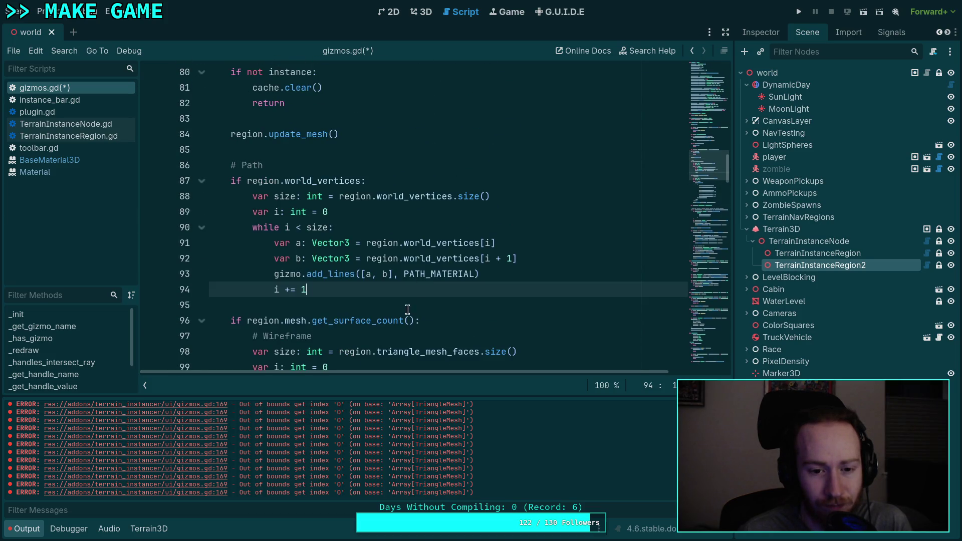
mouse_move(332, 277)
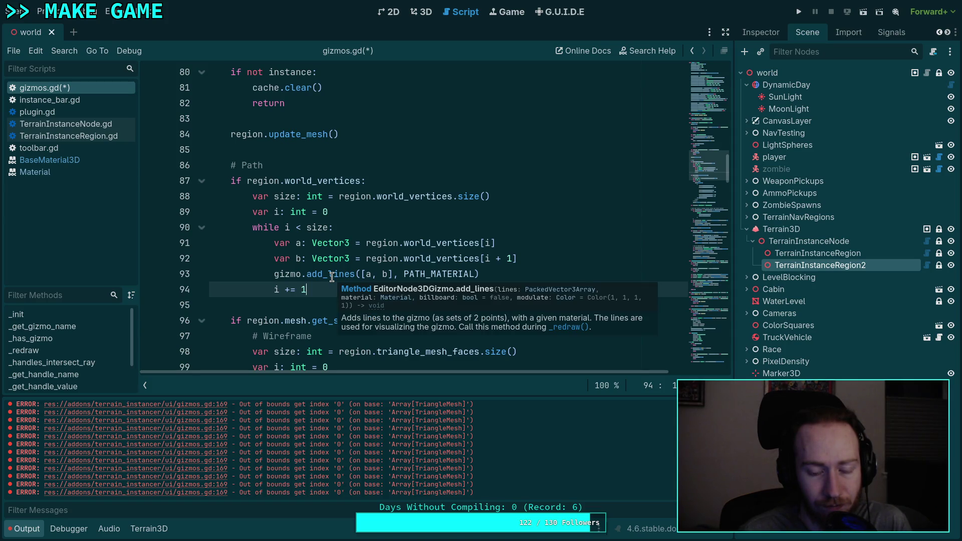
scroll(330, 277, down, 2)
scroll(326, 274, down, 3)
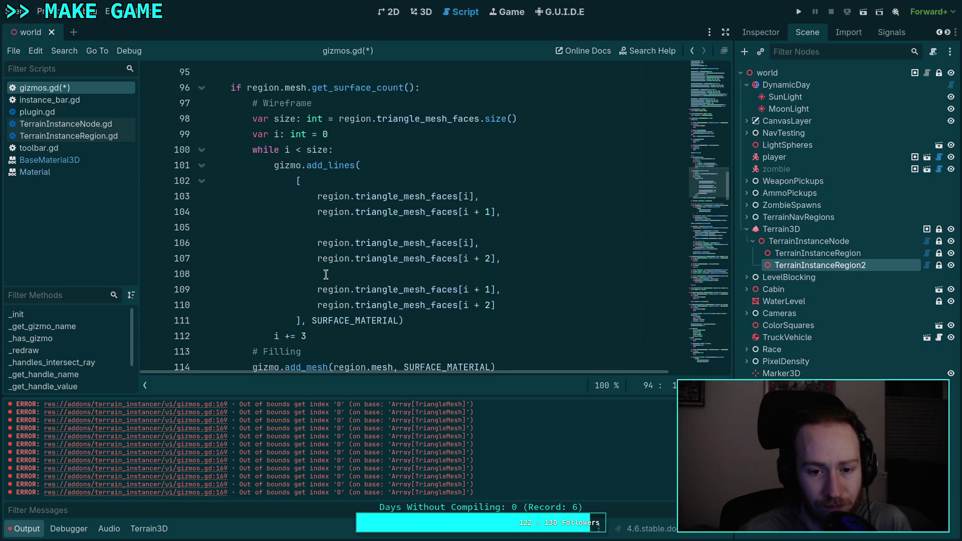
scroll(270, 274, down, 2)
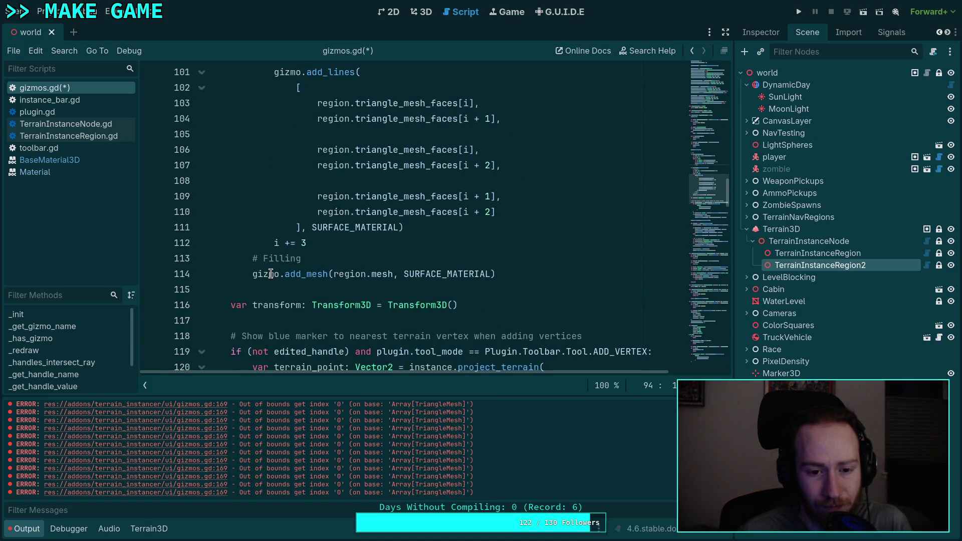
scroll(238, 264, up, 4)
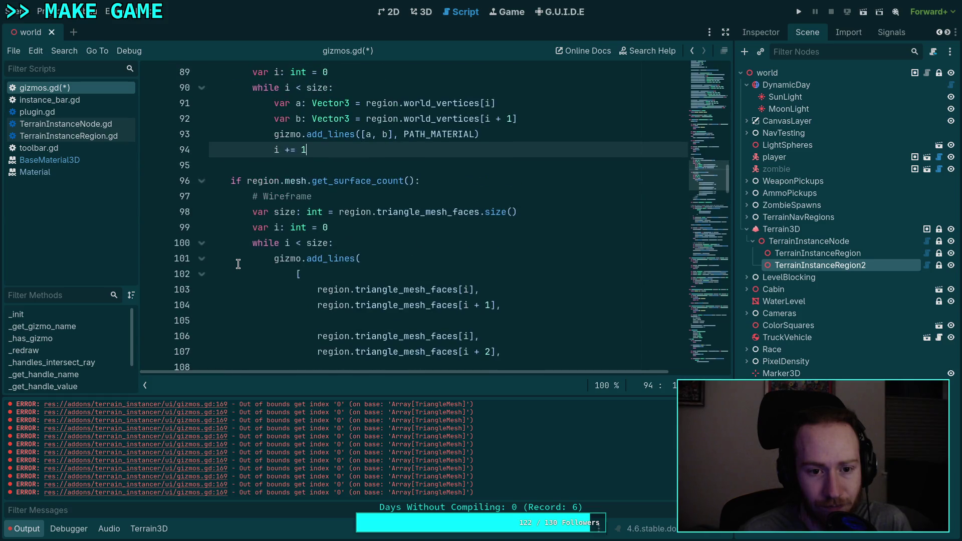
scroll(238, 264, down, 5)
scroll(238, 264, up, 8)
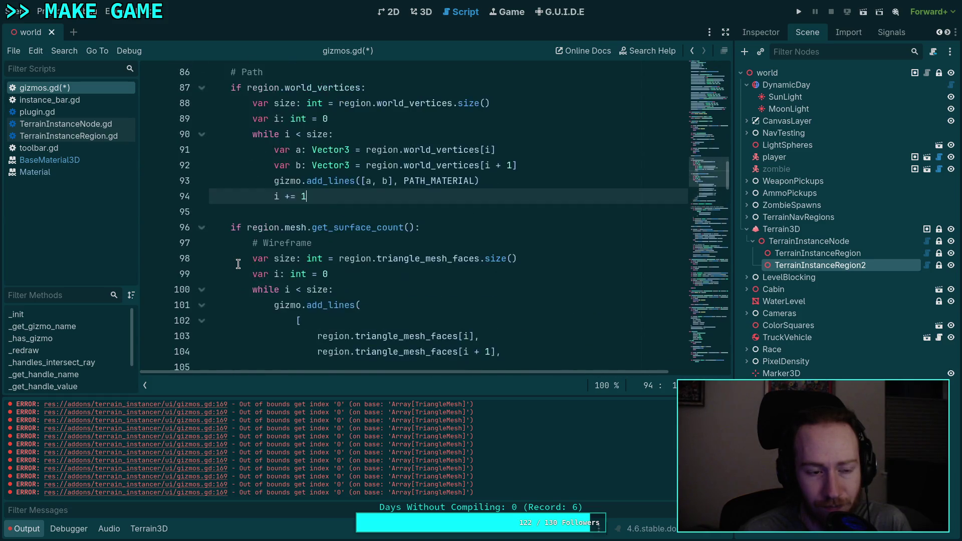
key(ctrl+s)
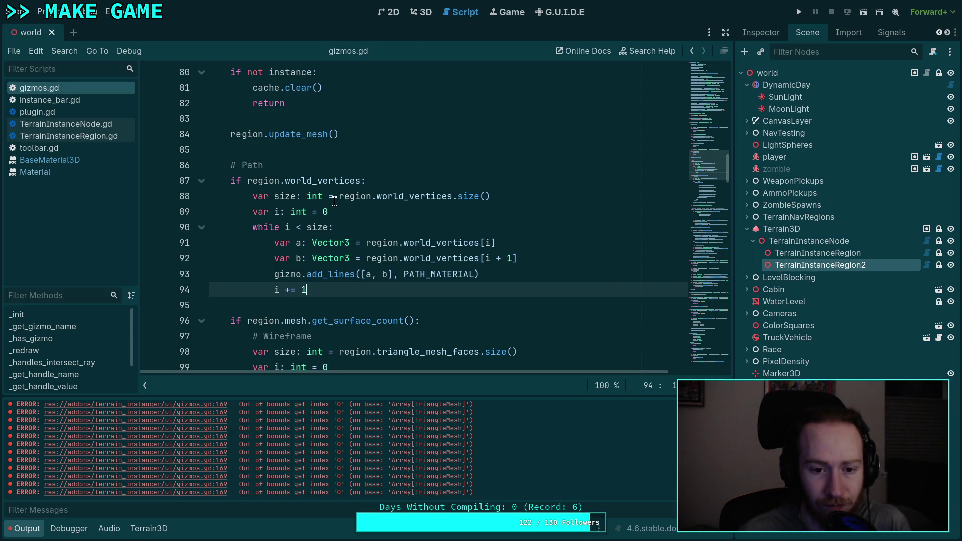
scroll(334, 201, down, 9)
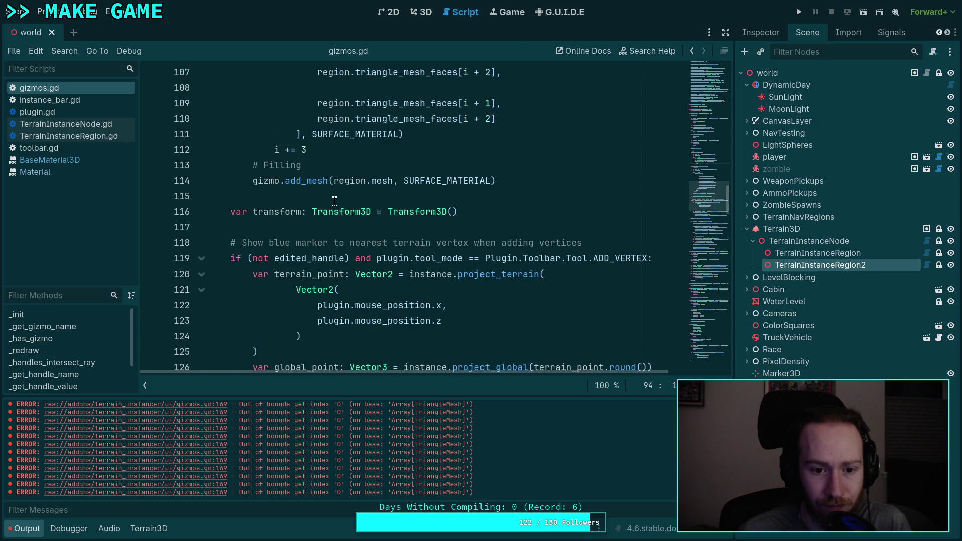
scroll(334, 201, down, 2)
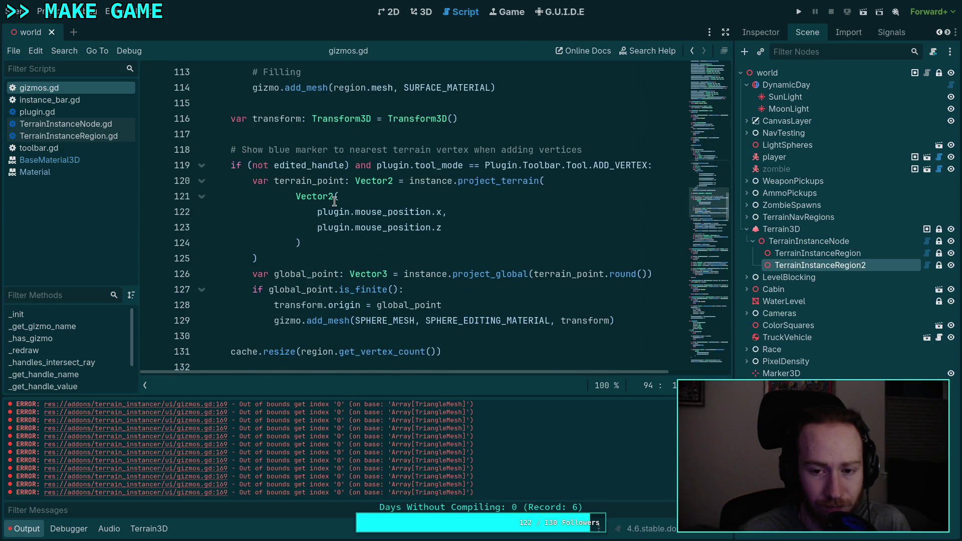
scroll(334, 202, down, 1)
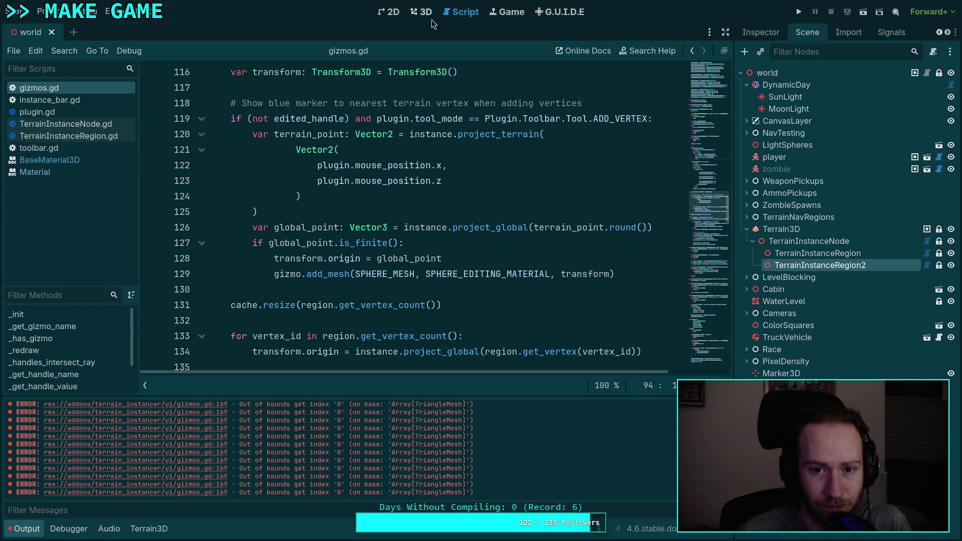
Step: Test the region gizmo on the terrain, then jump to the gizmos.gd:92 error line
click(426, 12)
click(478, 279)
click(480, 279)
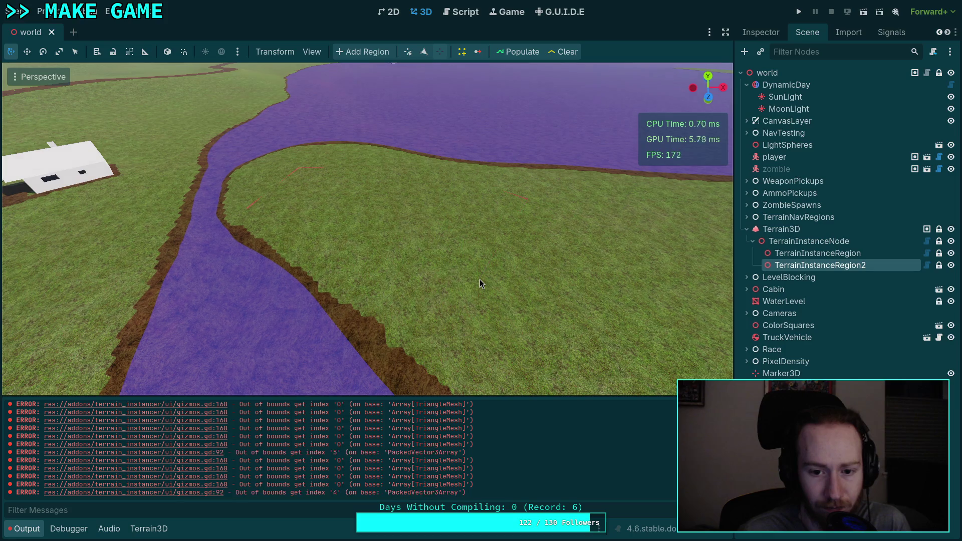
click(248, 210)
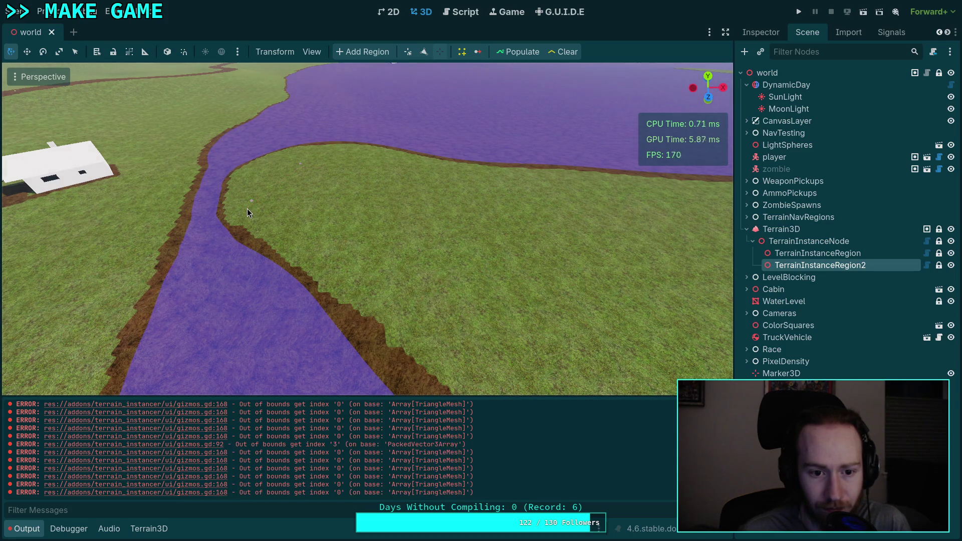
click(424, 52)
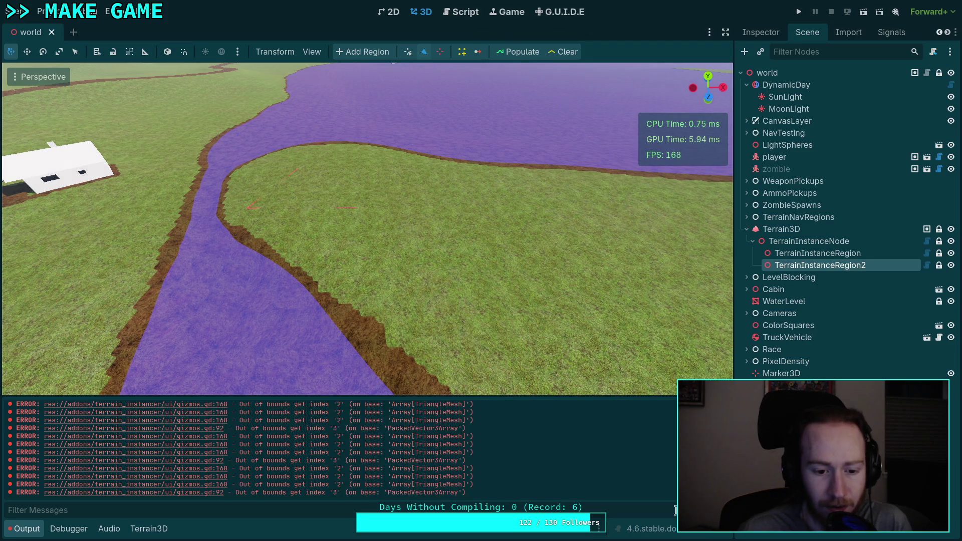
click(211, 461)
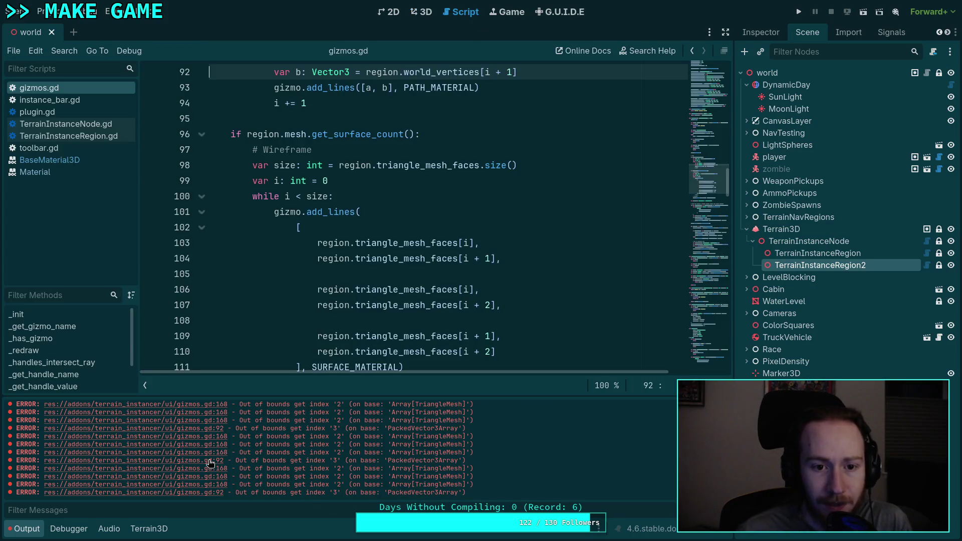
Step: Make the path loop on line 90 stop at 'size - 1'
scroll(318, 280, up, 3)
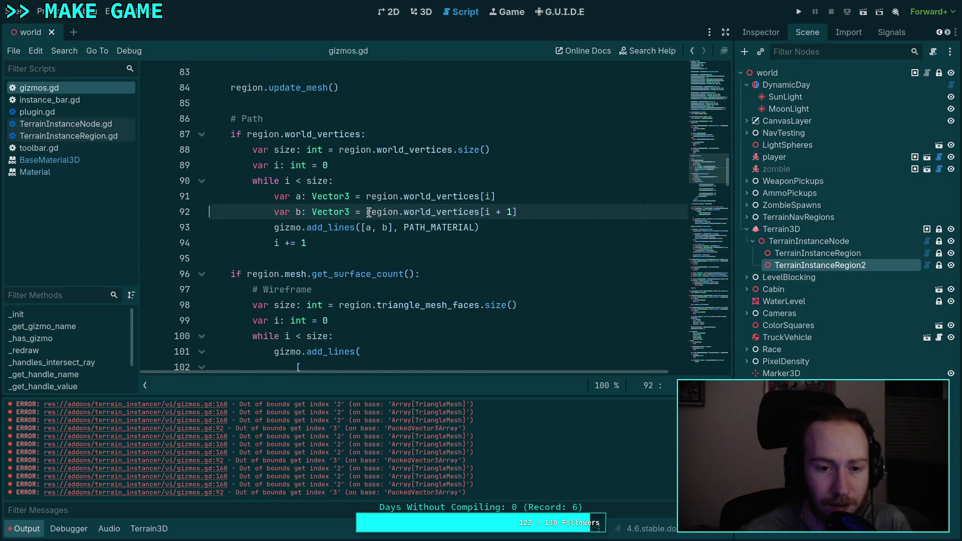
mouse_move(369, 213)
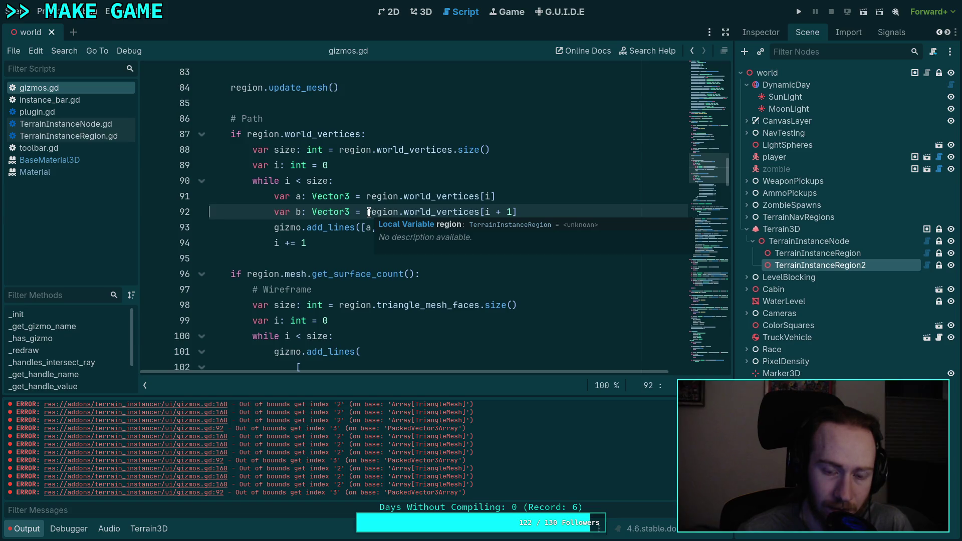
click(330, 180)
text(- 1)
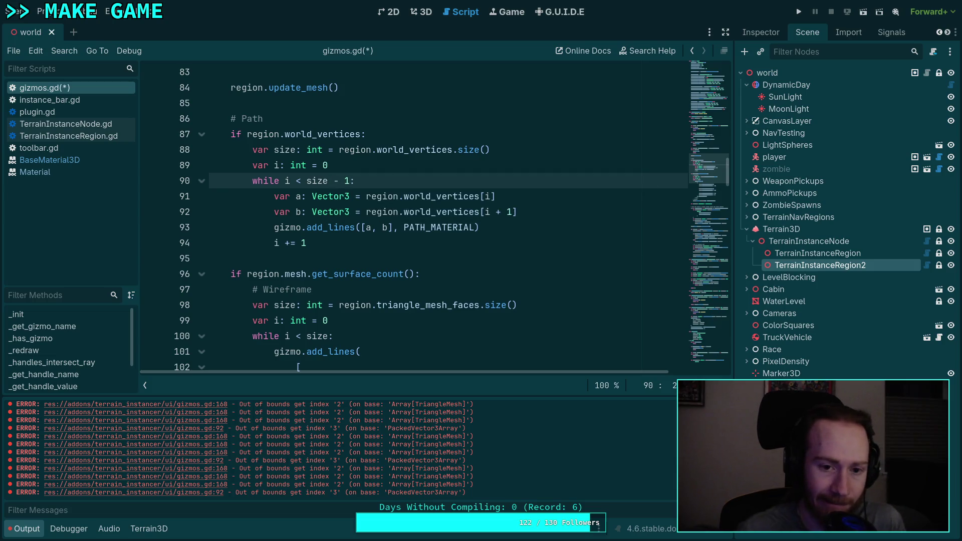
Step: Require region.world_vertices.size() > 1 on line 87 and save the script
click(362, 135)
text(.size)
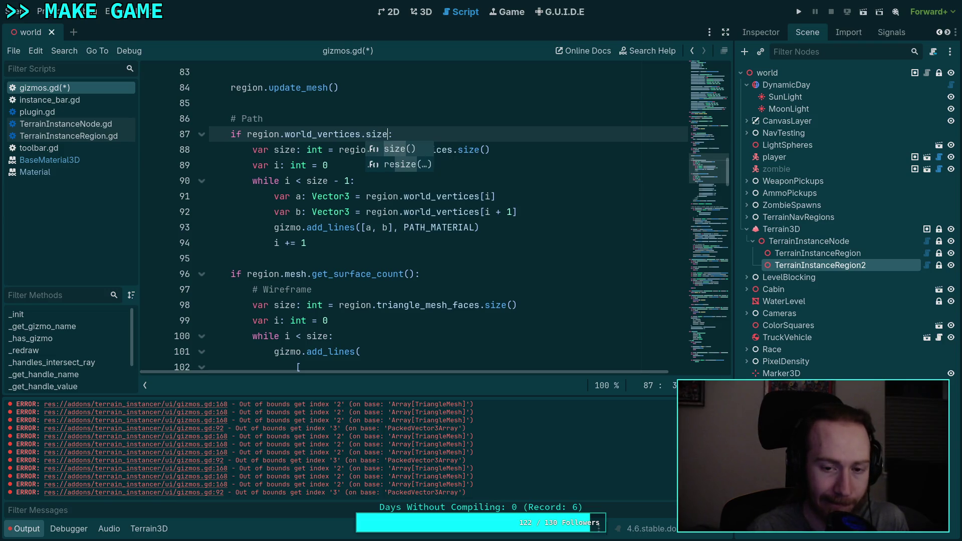
key(Return)
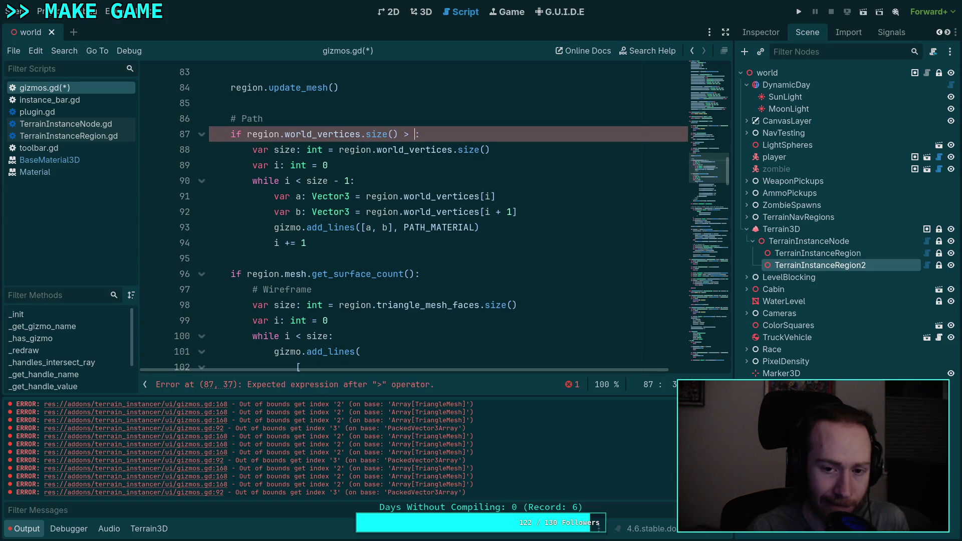
text(1)
key(ctrl+s)
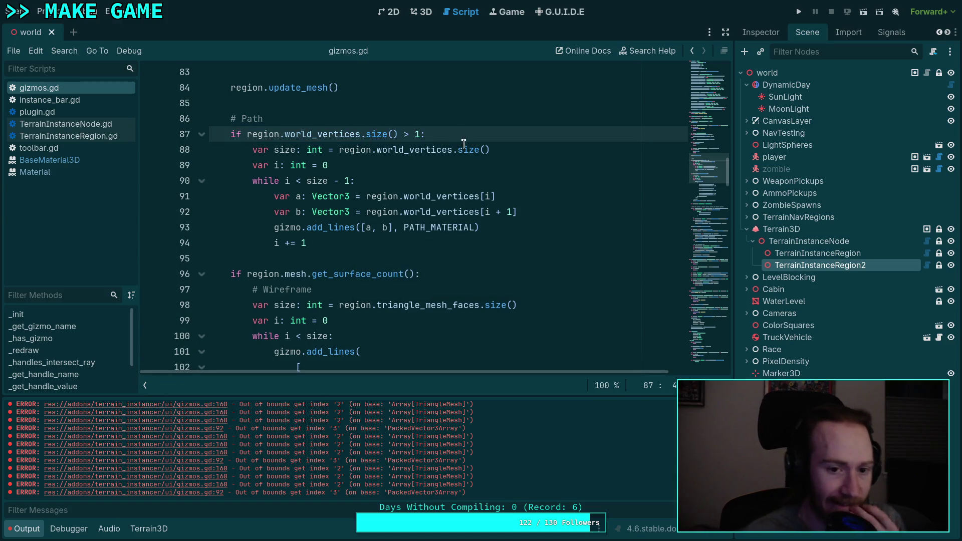
click(422, 11)
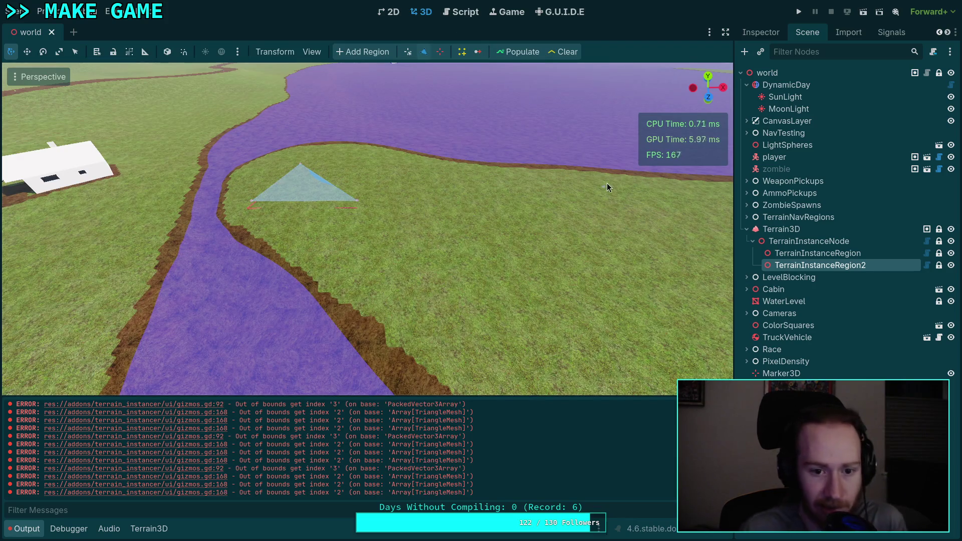
Step: With the vertex tool, drag the triangle's bottom, top, right and left corners to reshape it
key(w)
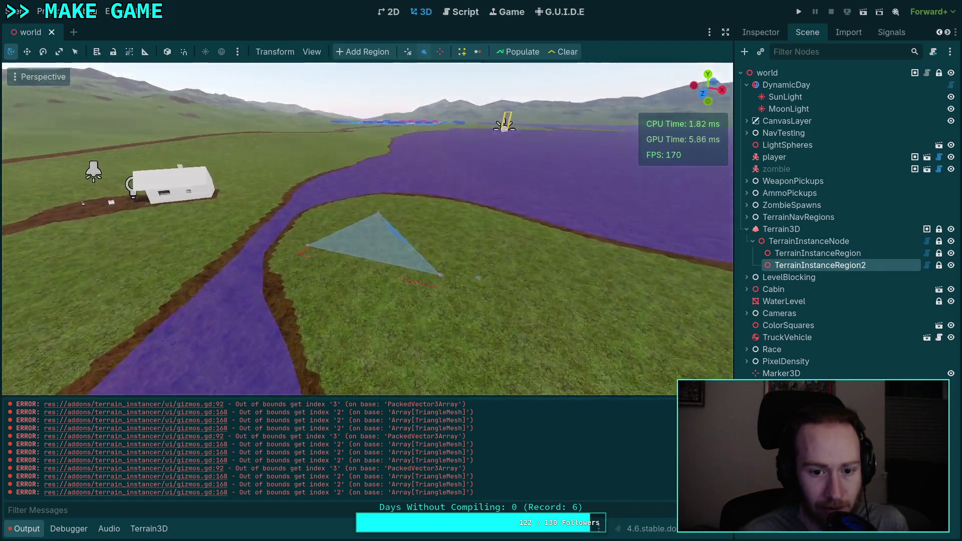
key(s)
click(407, 59)
mouse_move(364, 300)
mouse_down()
mouse_move(323, 308)
mouse_move(333, 296)
mouse_up()
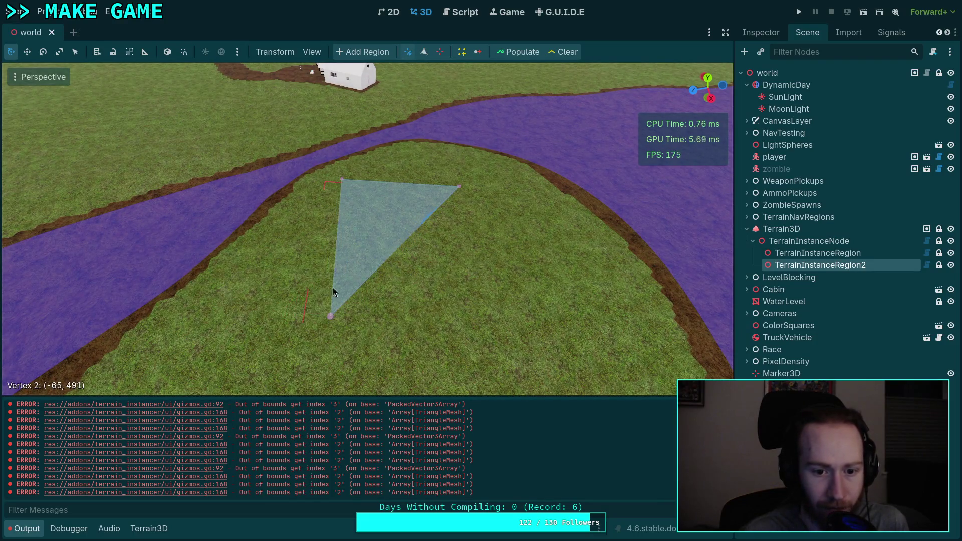
drag(343, 181, 311, 221)
mouse_move(458, 188)
mouse_down()
mouse_move(470, 284)
mouse_move(475, 140)
mouse_move(475, 221)
mouse_move(298, 288)
mouse_up()
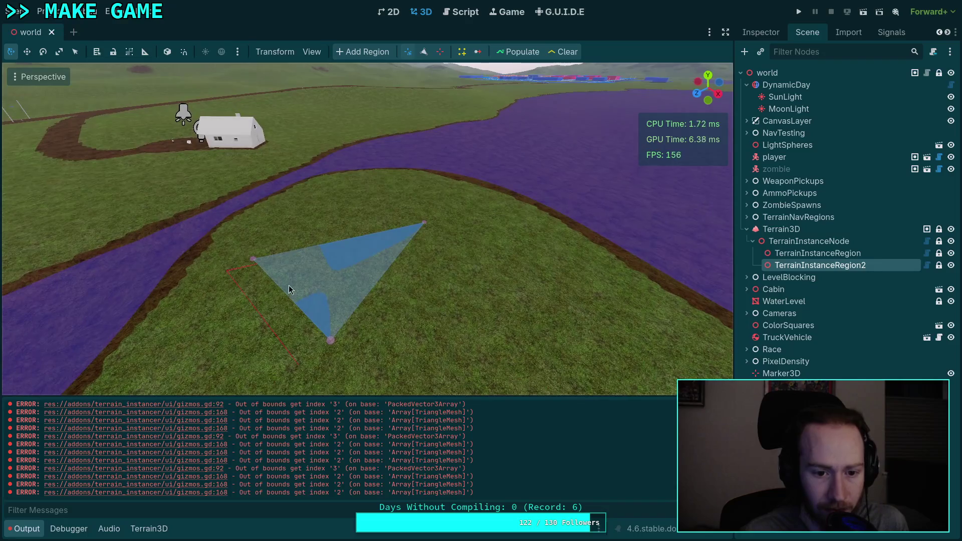
mouse_move(252, 263)
mouse_down()
mouse_move(435, 301)
mouse_move(522, 307)
mouse_move(547, 344)
mouse_move(562, 339)
mouse_move(570, 376)
mouse_move(239, 255)
mouse_up()
Step: Pull the bottom-right corner out right and reposition the left corner, then return to gizmos.gd
click(459, 13)
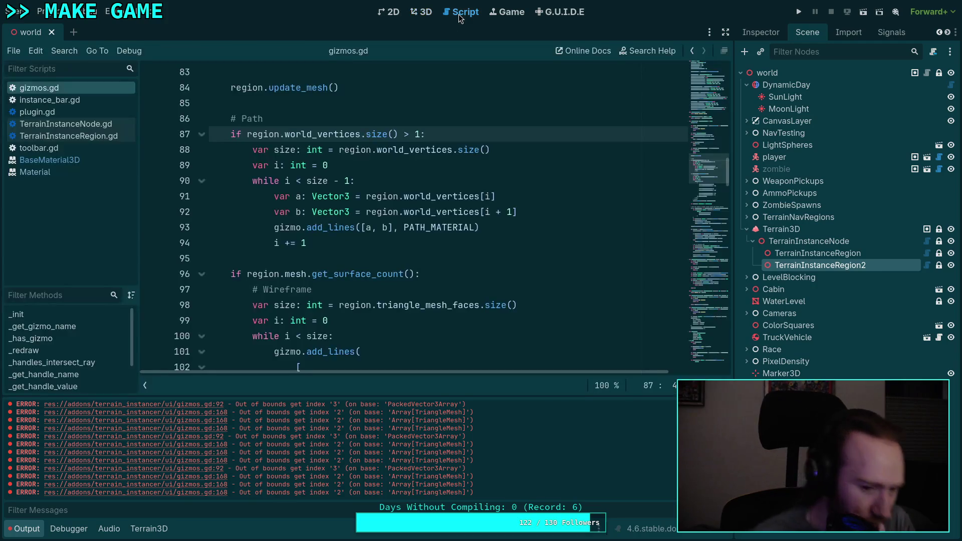
click(421, 11)
scroll(368, 229, up, 5)
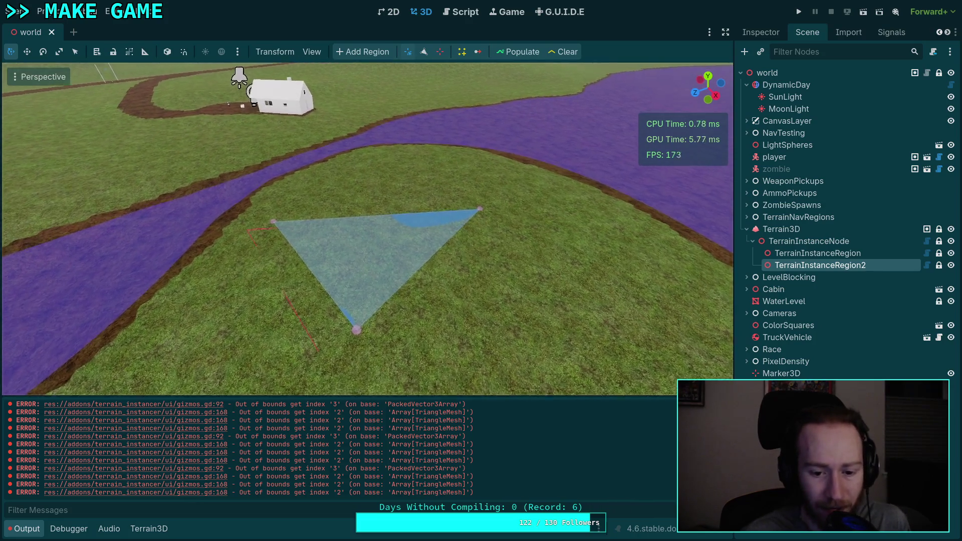
mouse_move(466, 365)
mouse_down()
mouse_move(580, 241)
mouse_move(563, 338)
mouse_up()
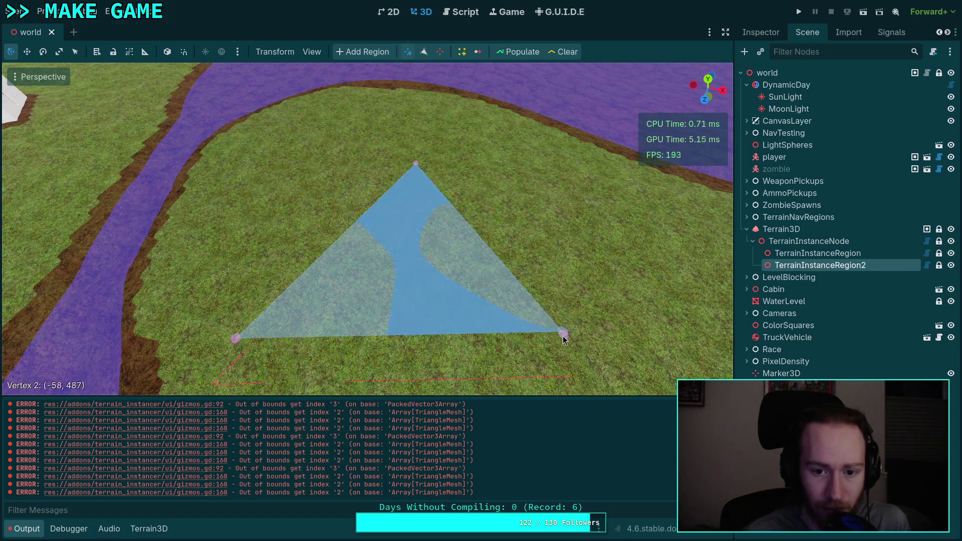
scroll(461, 273, down, 3)
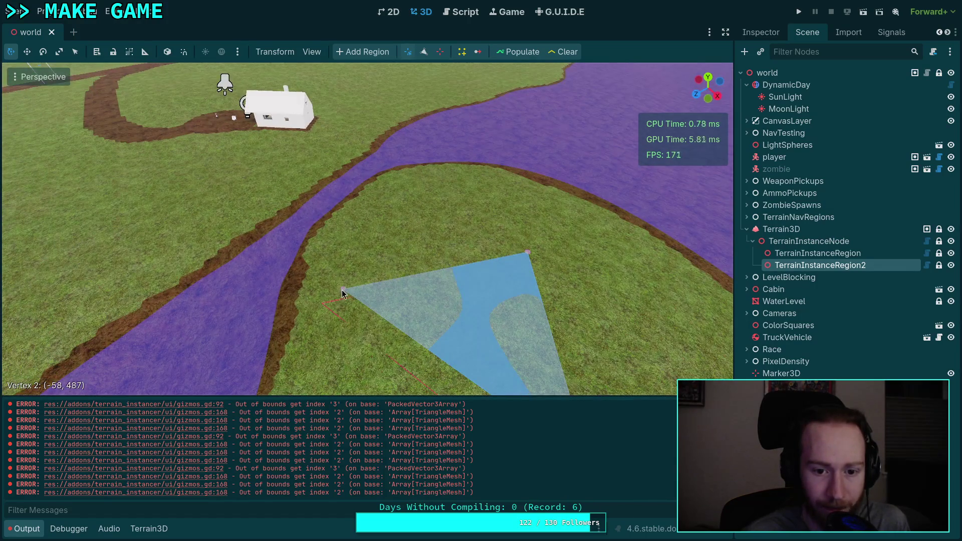
mouse_move(342, 293)
mouse_down()
mouse_move(196, 136)
mouse_move(169, 73)
mouse_move(404, 271)
mouse_move(401, 317)
mouse_move(408, 290)
mouse_up()
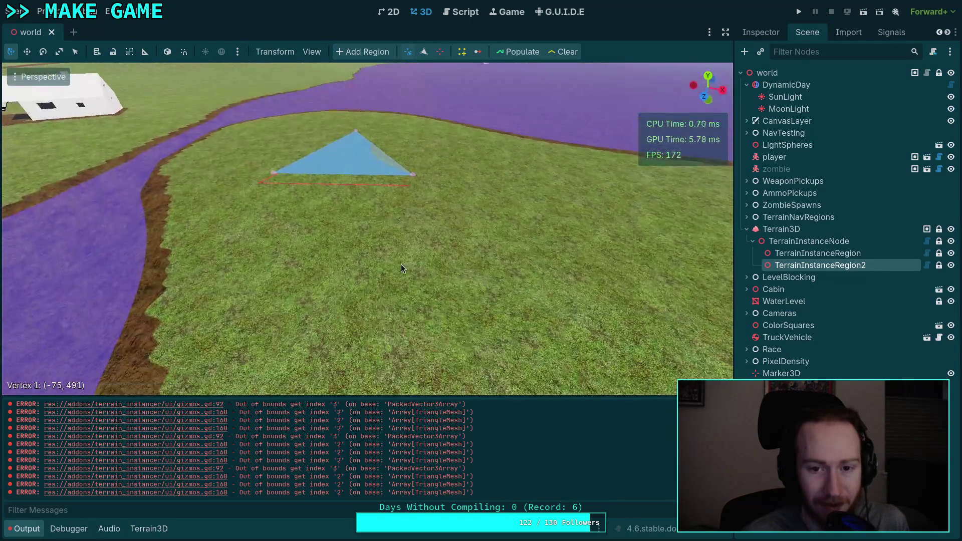
click(460, 12)
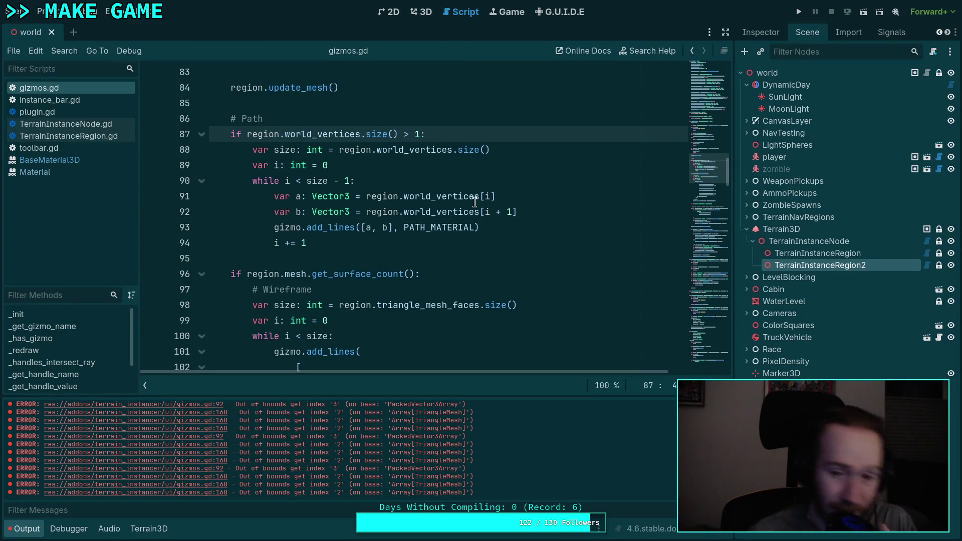
Step: Set PATH_MATERIAL to RENDER_PRIORITY_MIN + 1 and SURFACE_MATERIAL to RENDER_PRIORITY_MIN - 1, then save
click(340, 259)
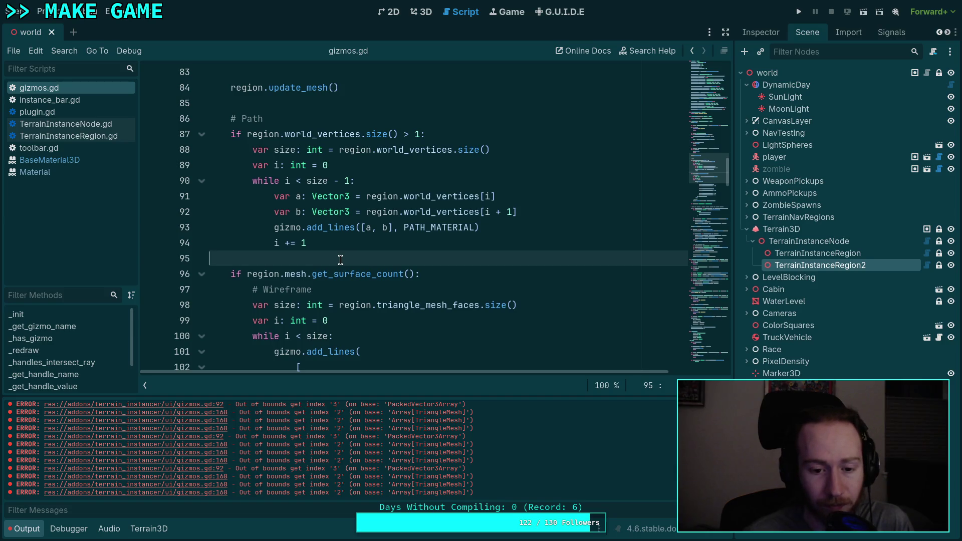
scroll(340, 259, down, 5)
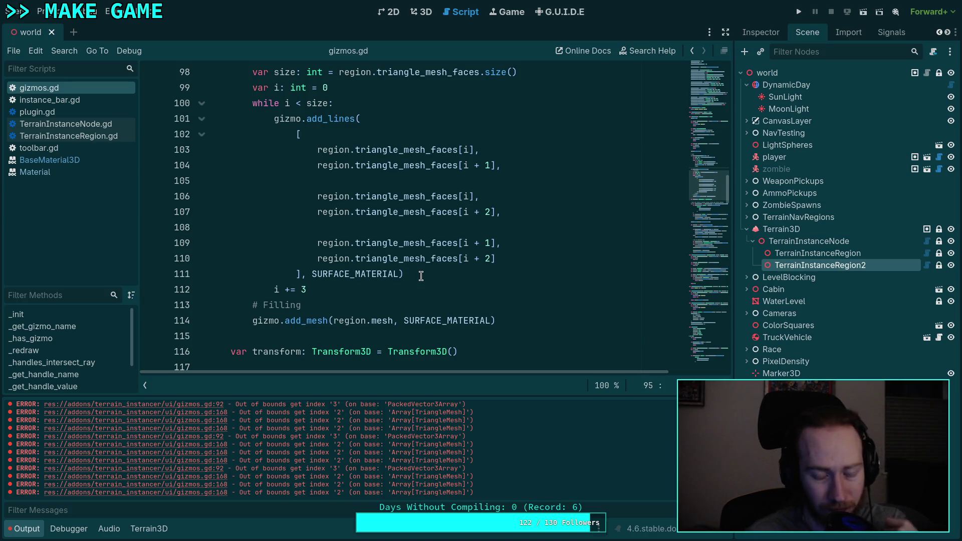
scroll(420, 276, up, 4)
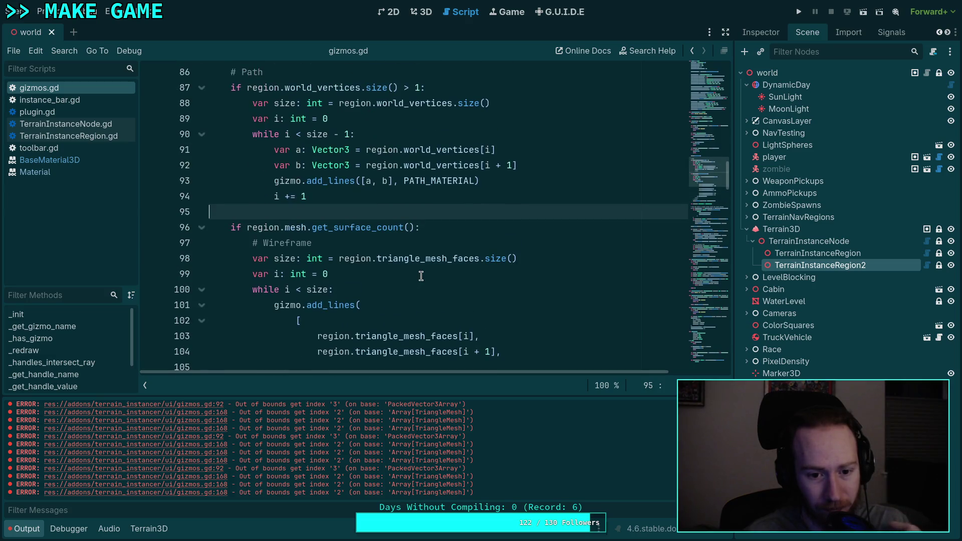
scroll(420, 276, down, 4)
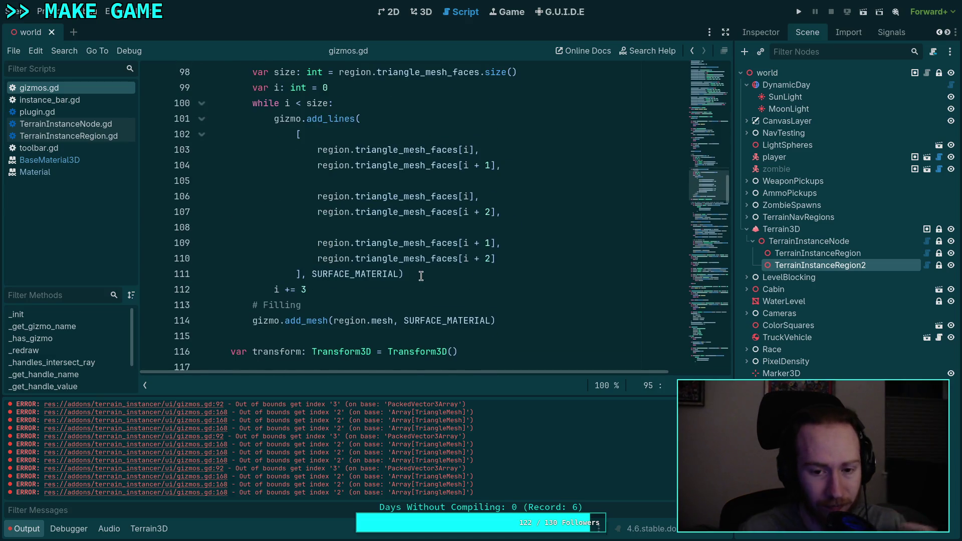
key(ctrl+s)
mouse_move(711, 214)
mouse_down()
mouse_move(704, 65)
mouse_move(702, 116)
mouse_up()
drag(576, 299, 589, 300)
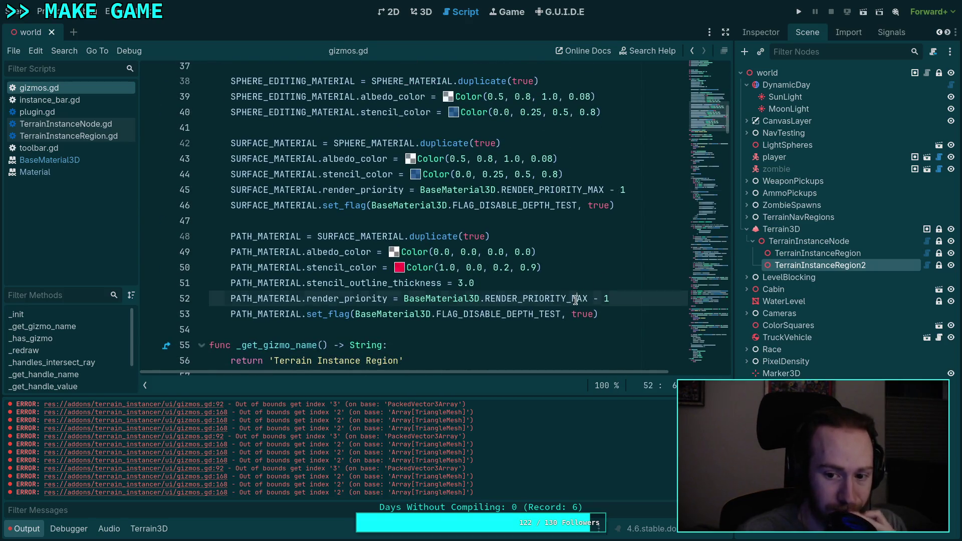
text(MIN)
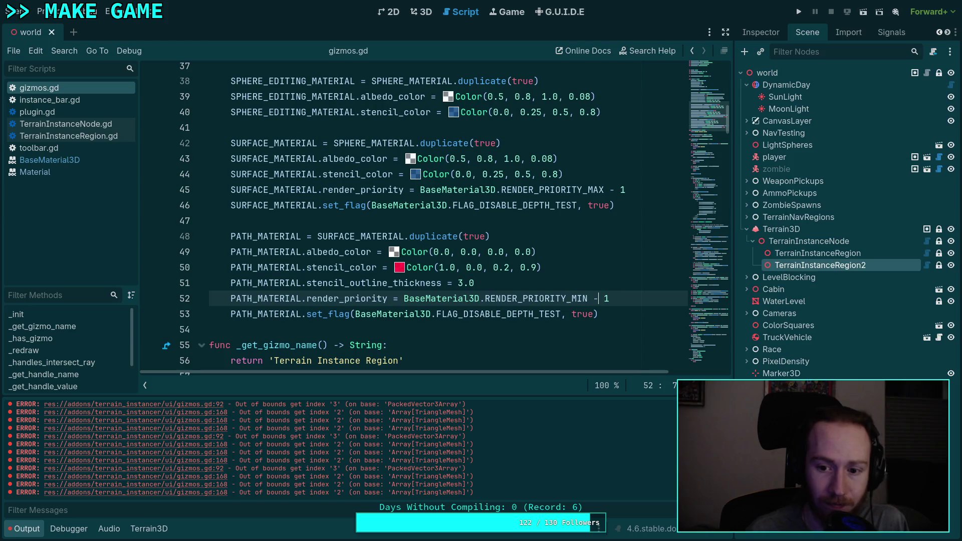
click(603, 189)
key(BackSpace)
key(BackSpace)
text(IN)
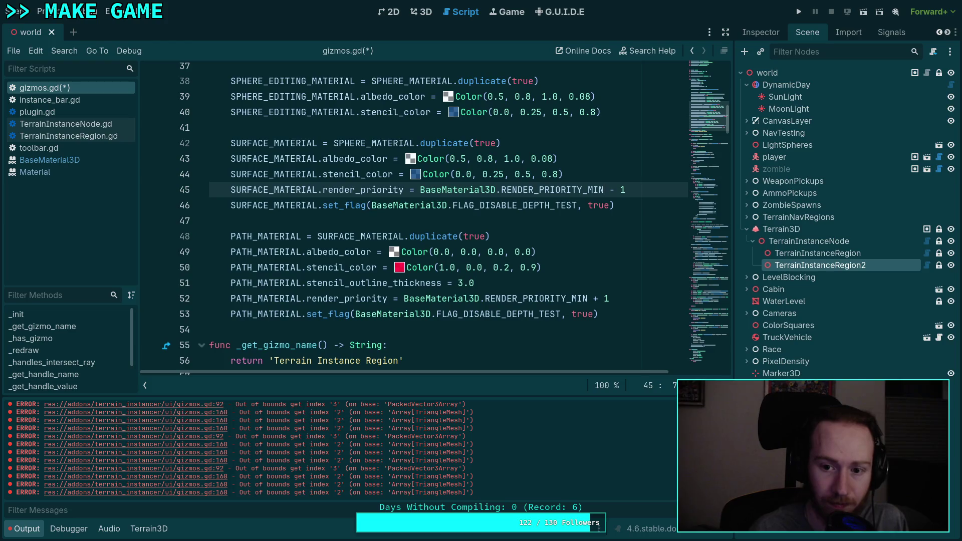
key(ctrl+s)
Step: Reload the current project from the 3D view
click(426, 13)
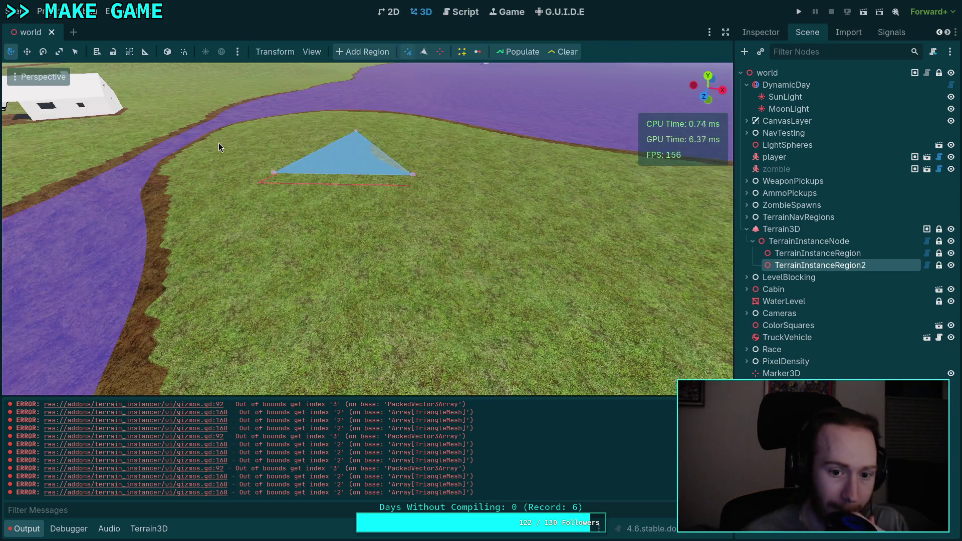
click(44, 11)
click(79, 148)
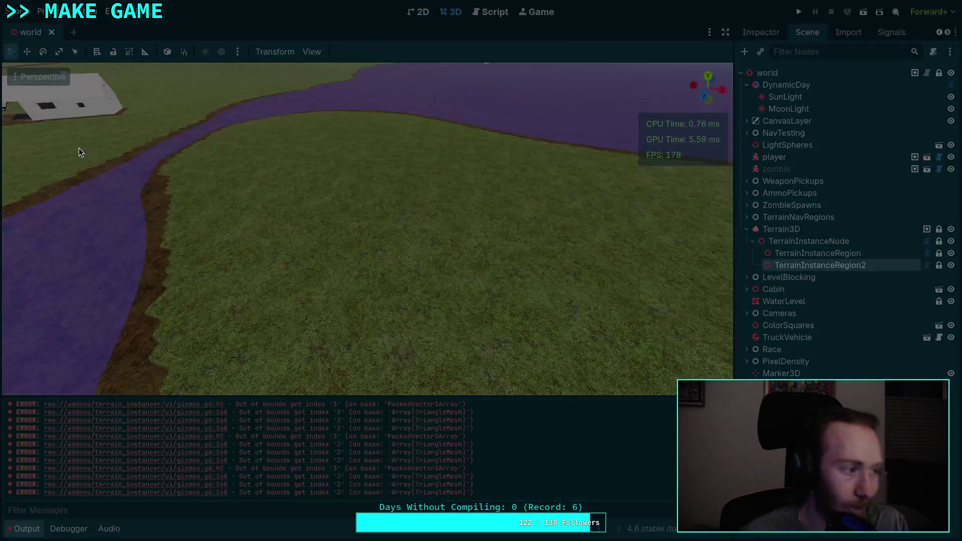
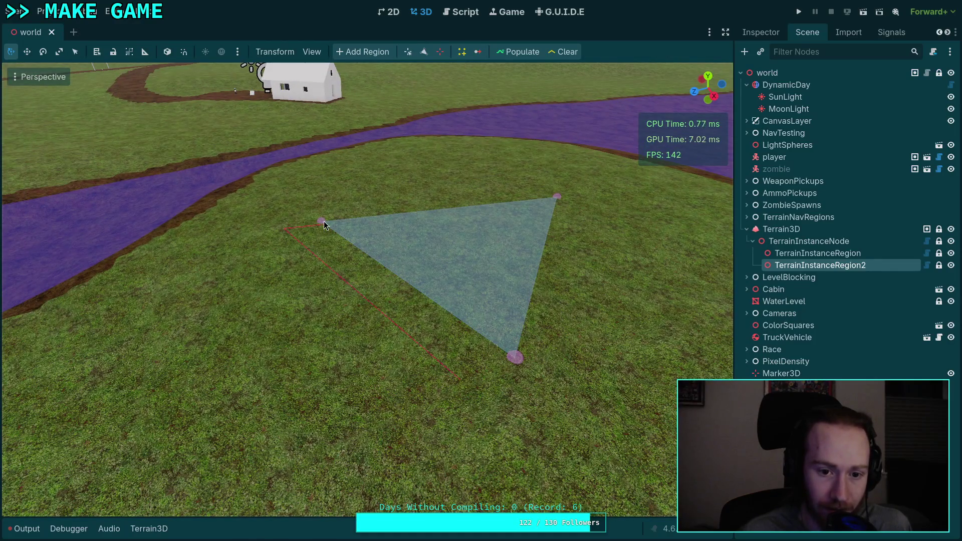
Step: Add a fourth vertex to TerrainInstanceRegion2 and drag its corners into a four-point patch on the grass
click(408, 51)
mouse_move(323, 224)
mouse_down()
mouse_move(301, 420)
mouse_move(317, 236)
mouse_move(303, 224)
mouse_up()
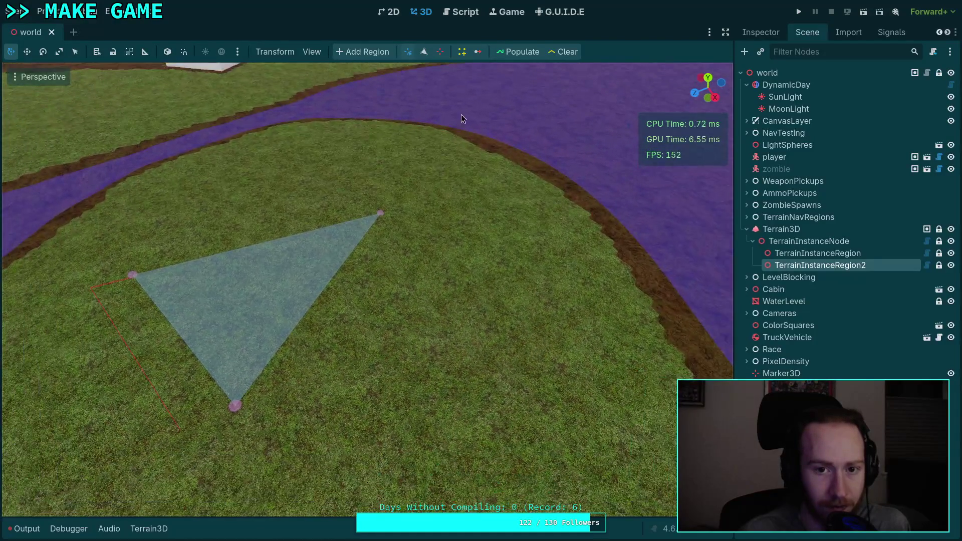
click(421, 367)
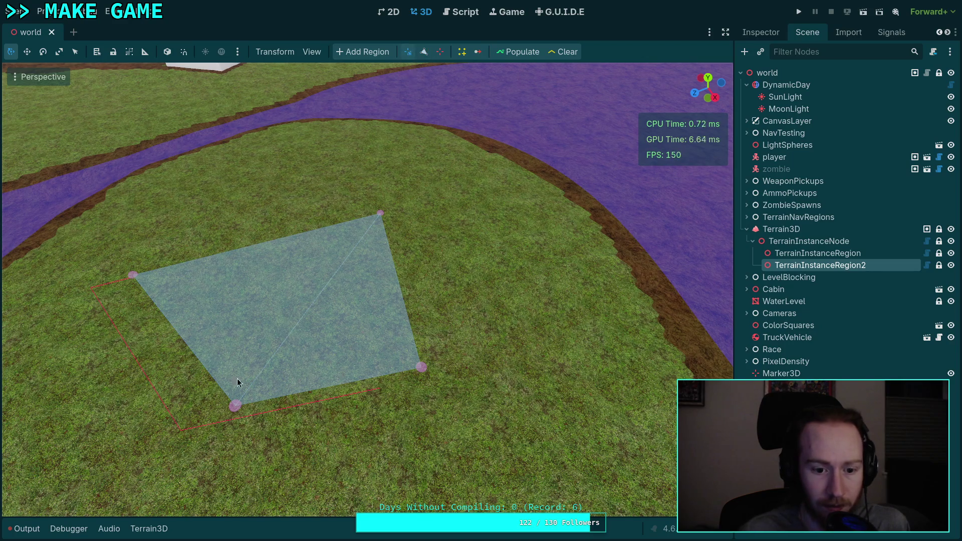
drag(234, 405, 136, 396)
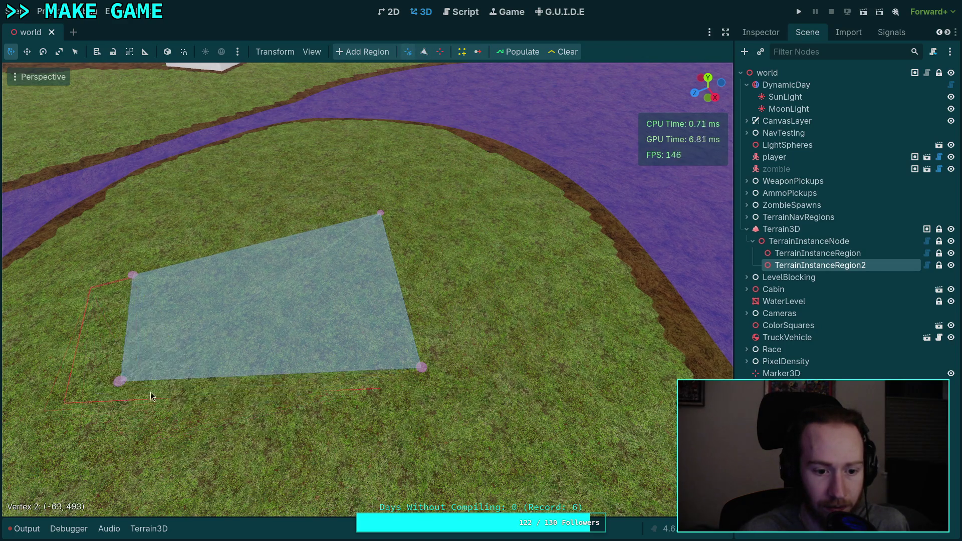
mouse_move(419, 369)
mouse_down()
mouse_move(391, 421)
mouse_move(395, 476)
mouse_up()
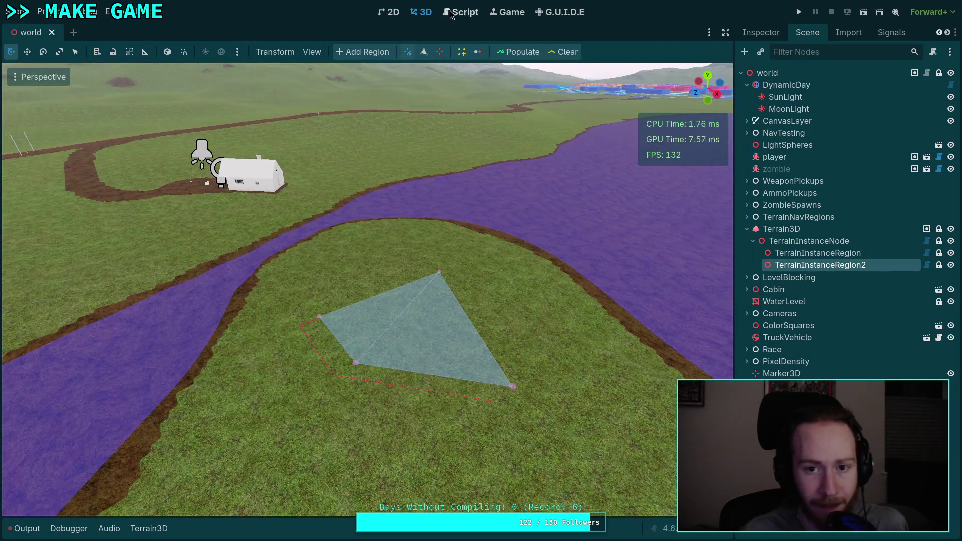
Step: Open TerrainInstanceRegion.gd and inspect the world_vertices code around lines 88–99
click(461, 12)
drag(454, 494, 401, 494)
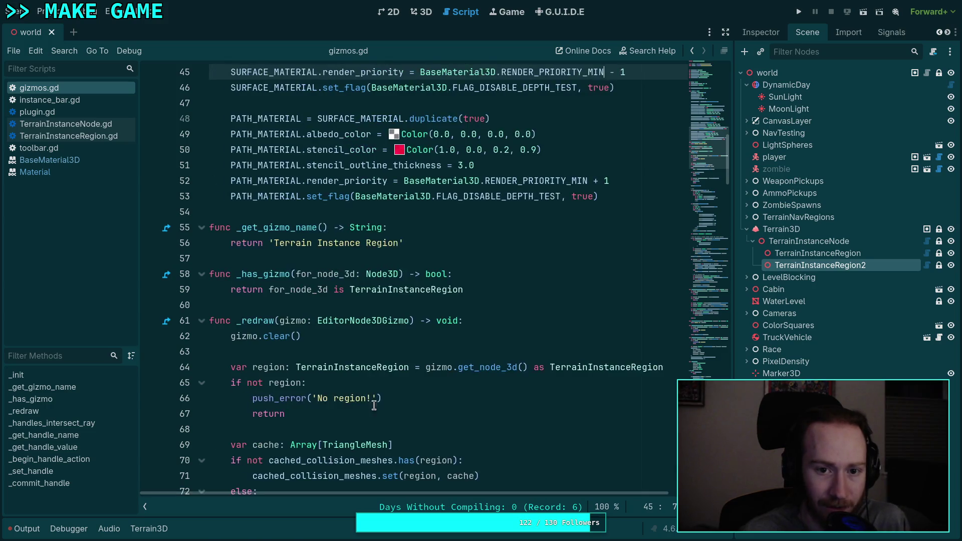
scroll(462, 333, up, 3)
scroll(461, 333, up, 2)
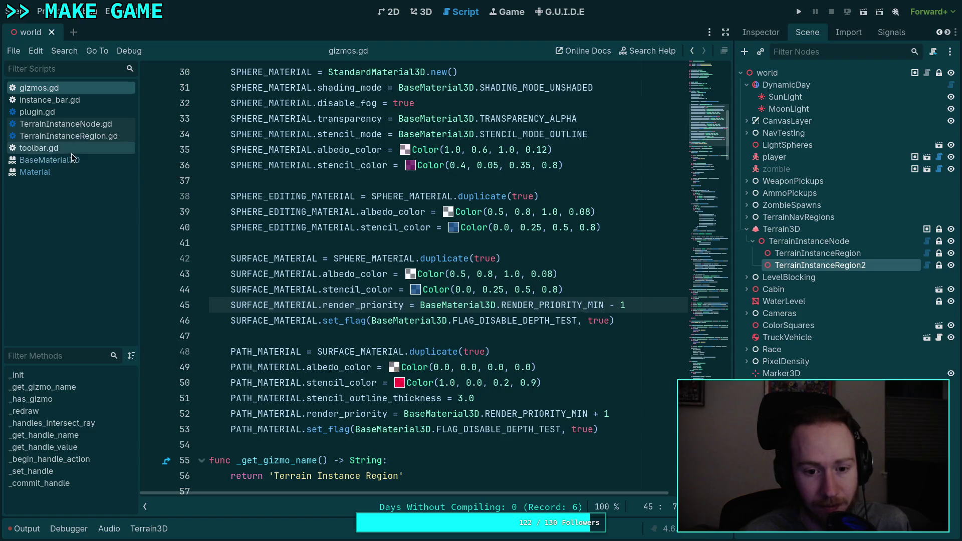
click(74, 138)
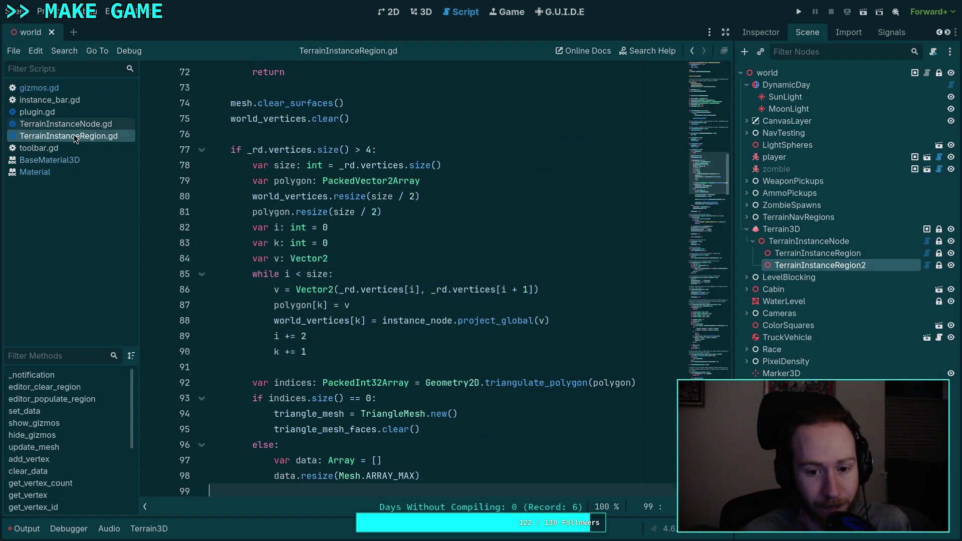
scroll(374, 299, down, 4)
click(375, 300)
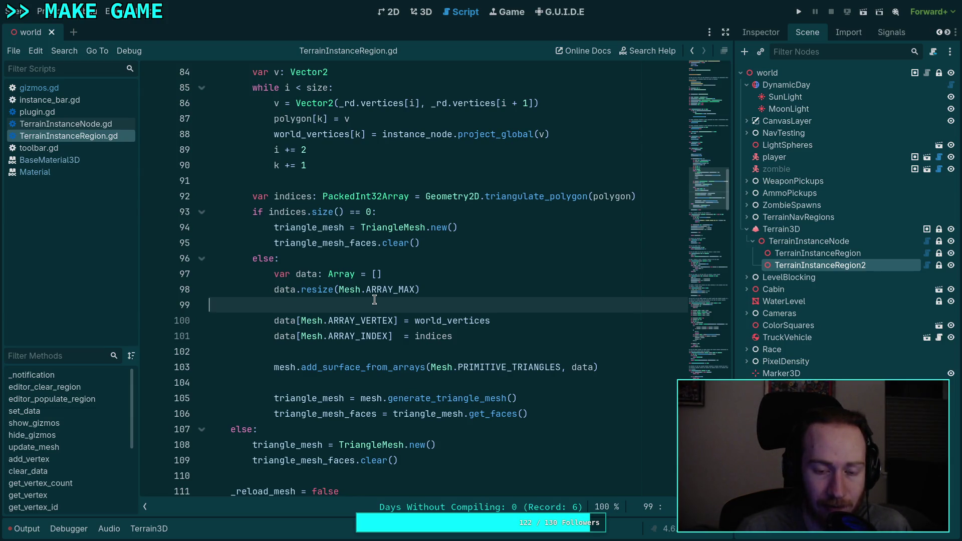
scroll(375, 300, up, 3)
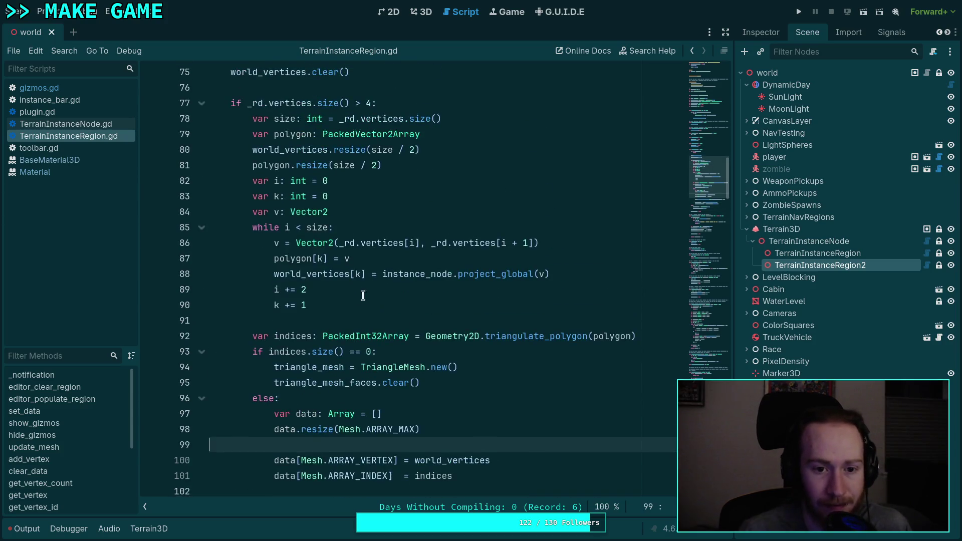
double_click(329, 274)
scroll(434, 303, up, 2)
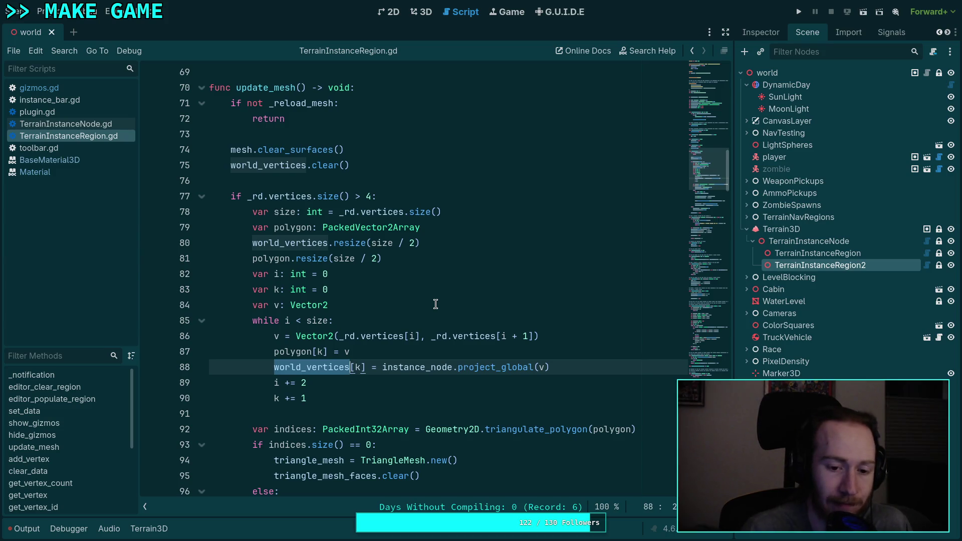
scroll(435, 304, up, 2)
scroll(434, 304, down, 7)
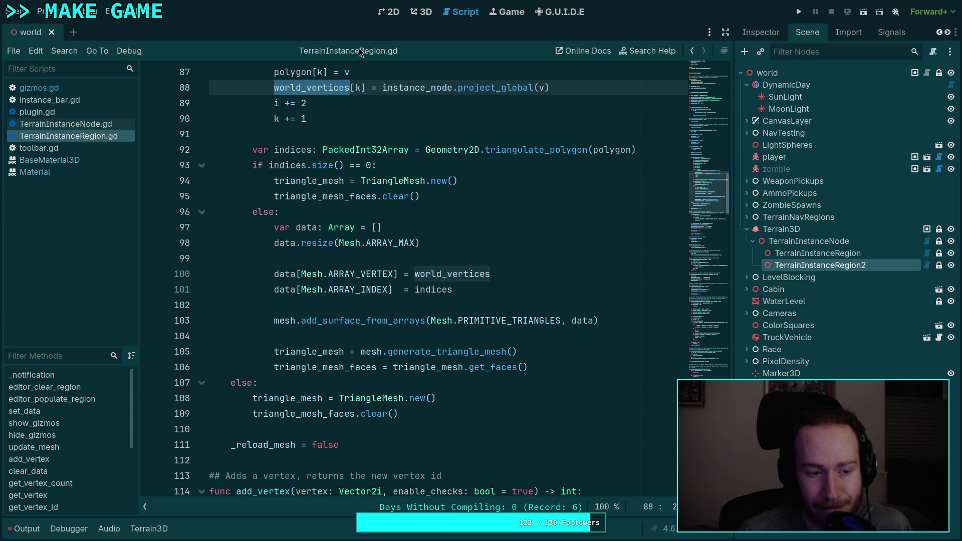
Step: Return to gizmos.gd and scroll to the PATH_MATERIAL setup
click(68, 88)
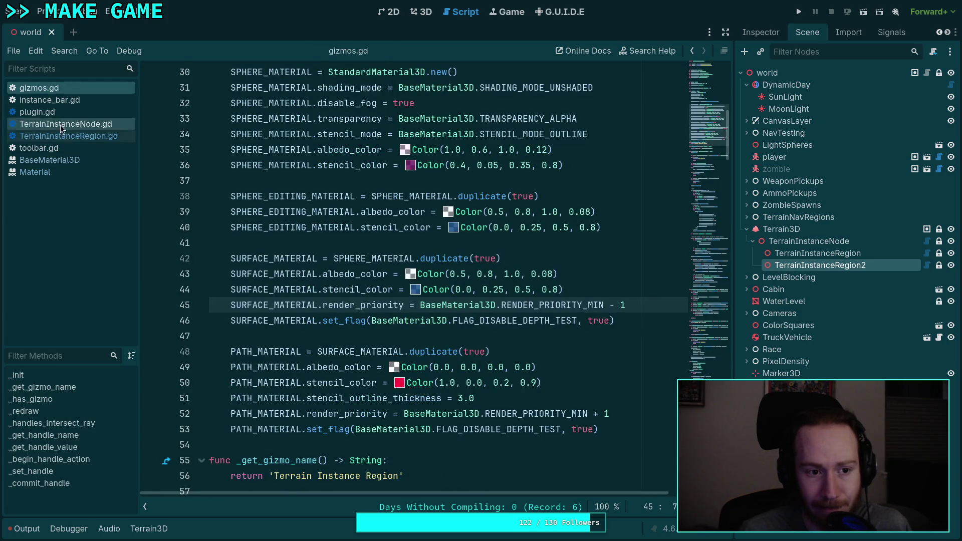
scroll(300, 275, up, 4)
scroll(397, 266, down, 6)
scroll(396, 266, down, 15)
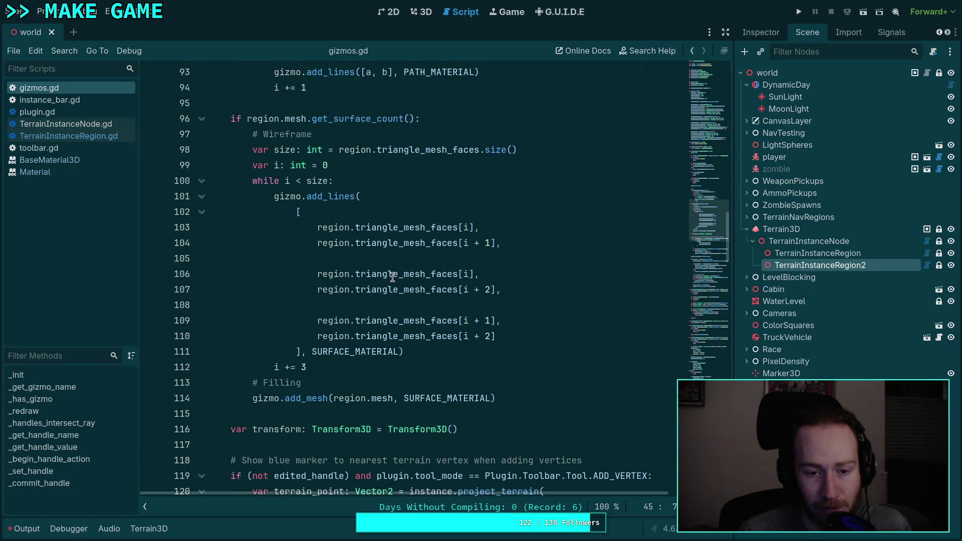
scroll(392, 276, up, 2)
mouse_move(332, 286)
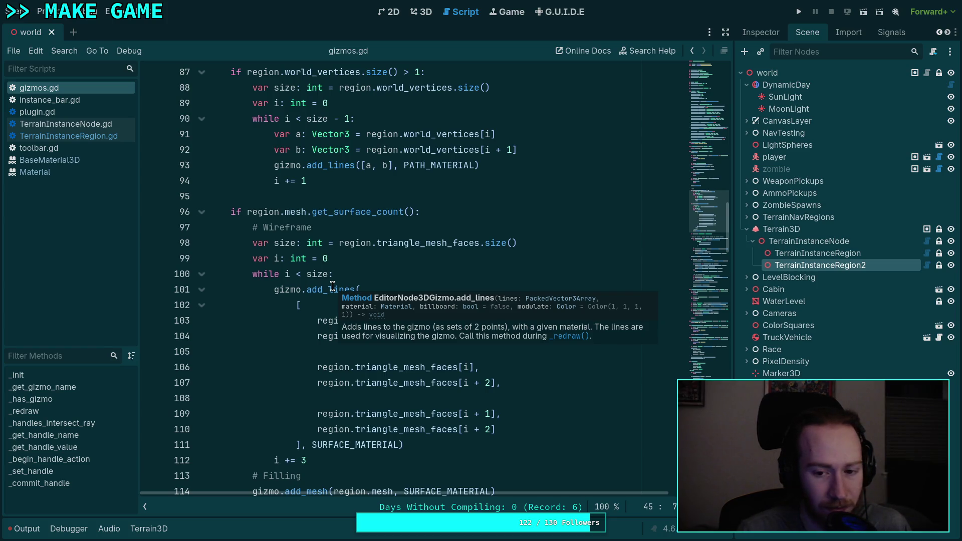
scroll(361, 240, up, 15)
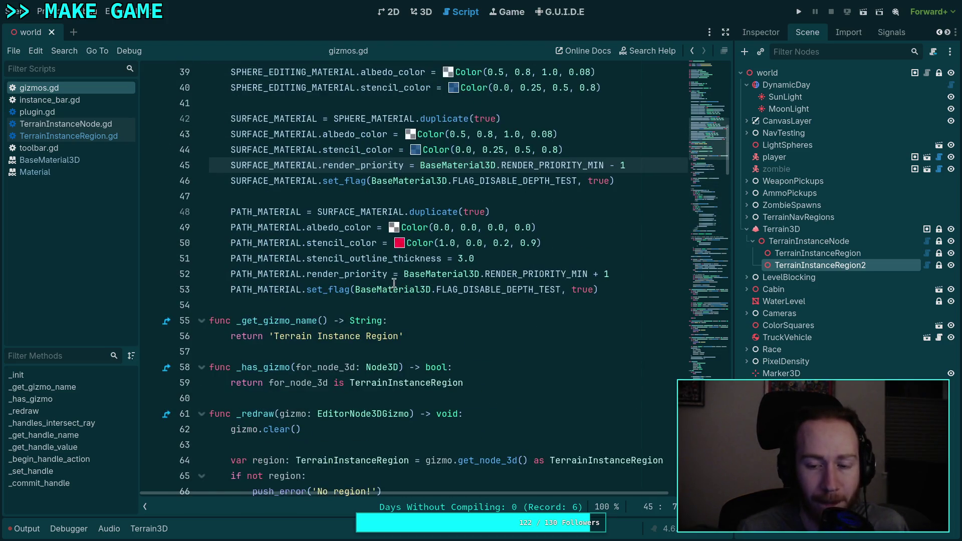
scroll(414, 291, up, 1)
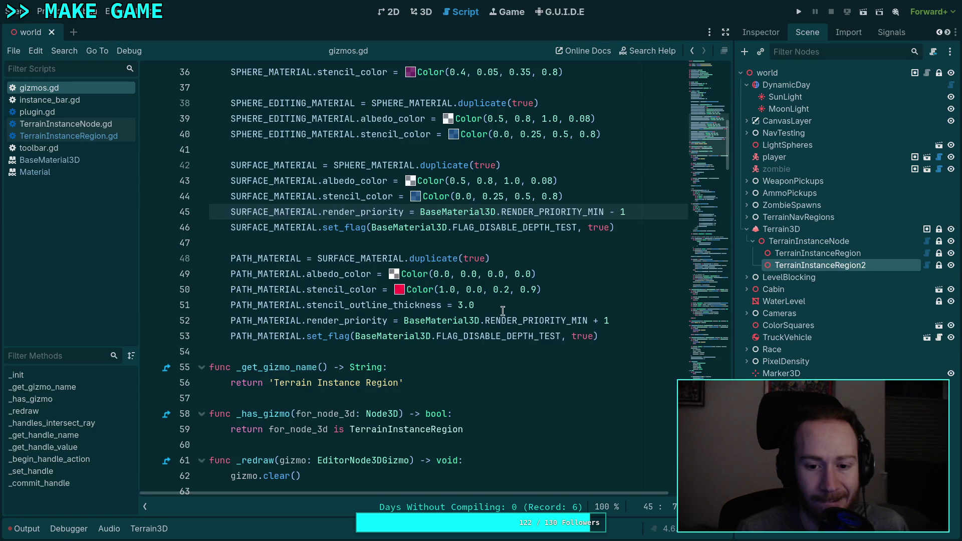
Step: Prefix line 51's stencil_outline_thickness = 3.0 with # and save gizmos.gd
click(563, 305)
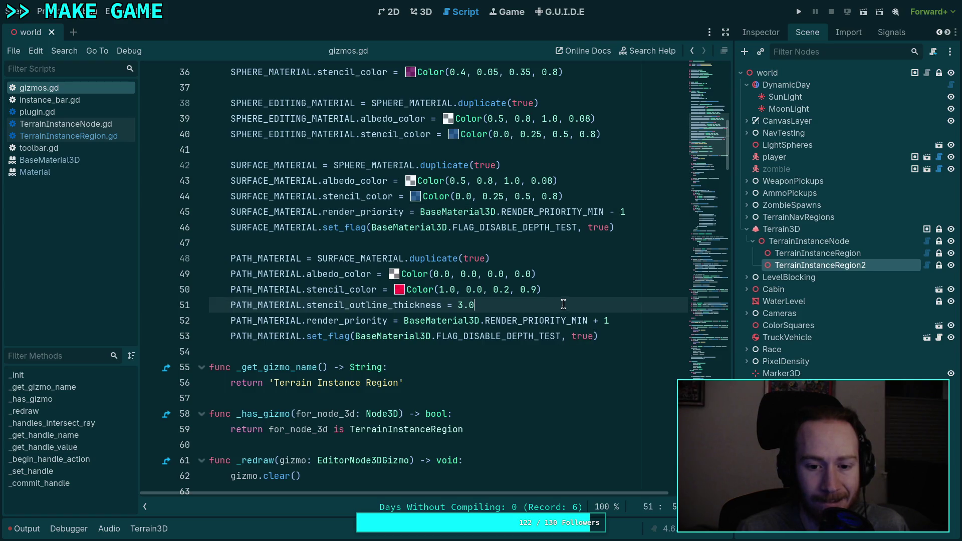
click(233, 304)
text($)
key(Escape)
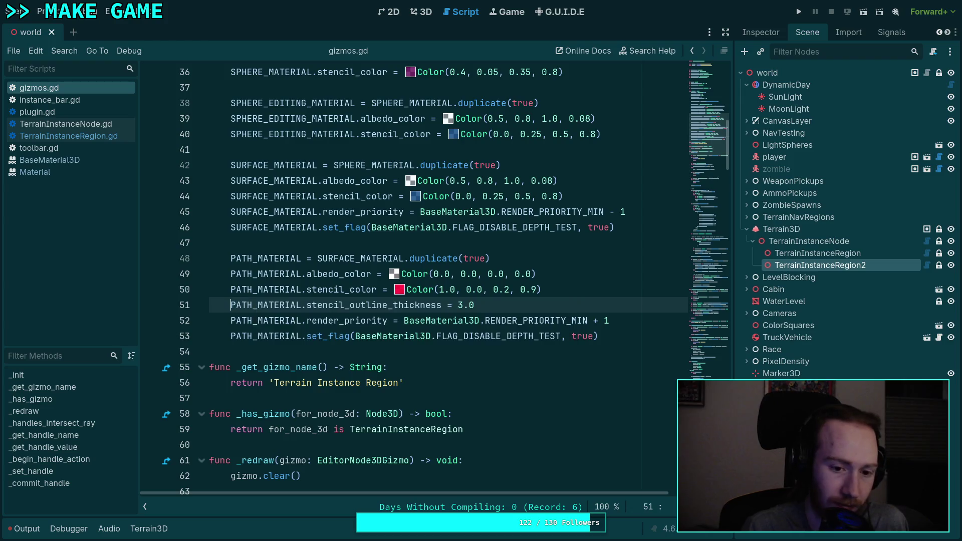
key(BackSpace)
text(#)
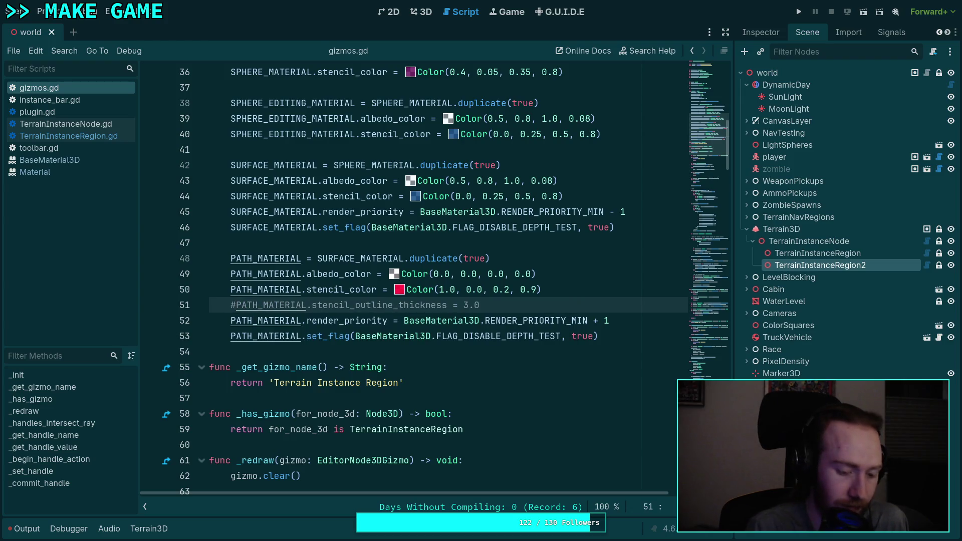
key(ctrl+s)
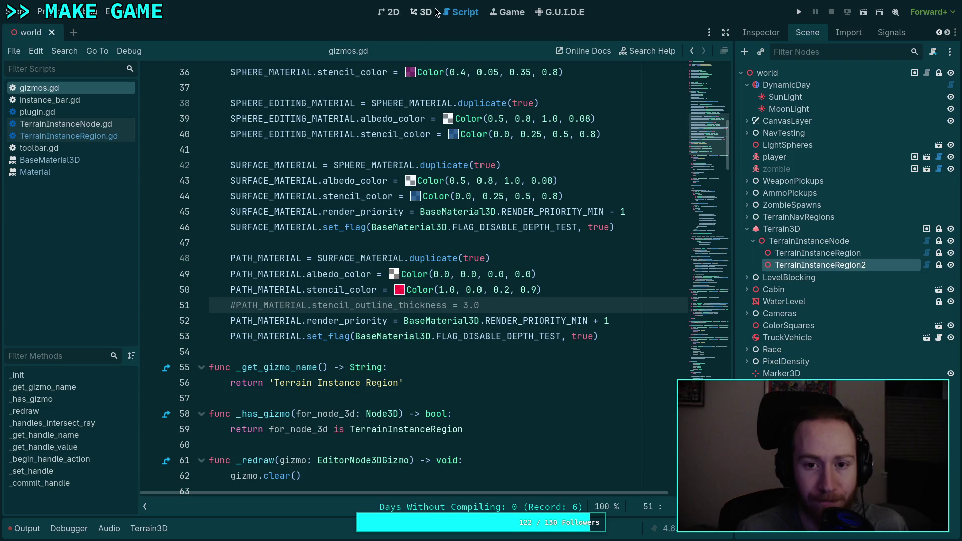
Step: In the 3D view, drag the region's lower-left and top corners to new positions
click(420, 11)
drag(355, 363, 353, 411)
mouse_move(438, 274)
mouse_down()
mouse_move(415, 357)
mouse_move(348, 358)
mouse_move(344, 370)
mouse_move(383, 344)
mouse_move(350, 368)
mouse_up()
drag(475, 338, 416, 386)
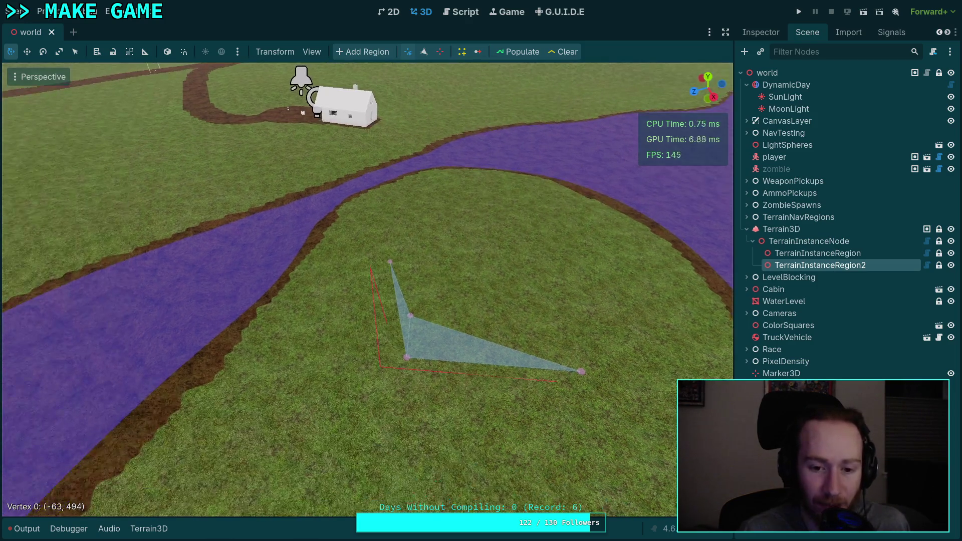
scroll(386, 279, up, 4)
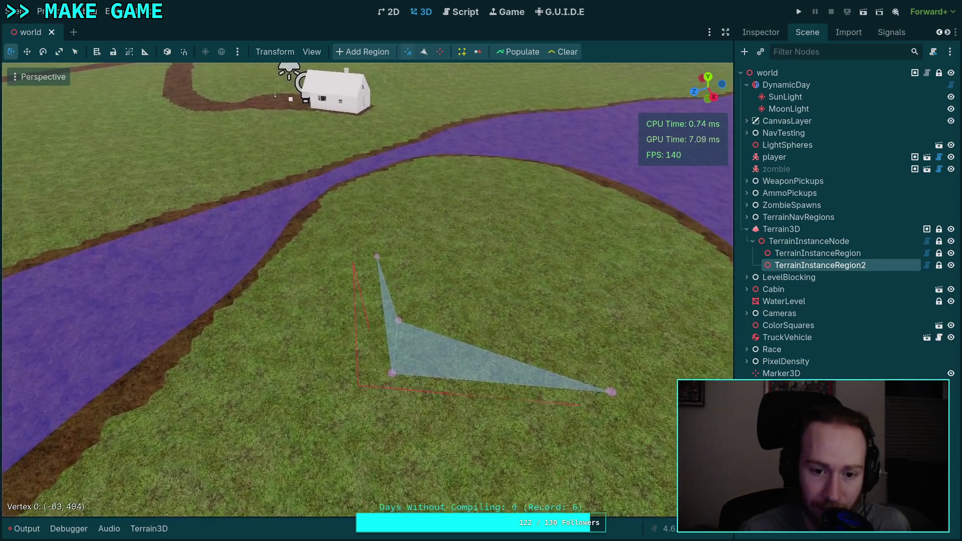
mouse_move(378, 266)
mouse_down()
mouse_move(369, 269)
mouse_move(379, 272)
mouse_up()
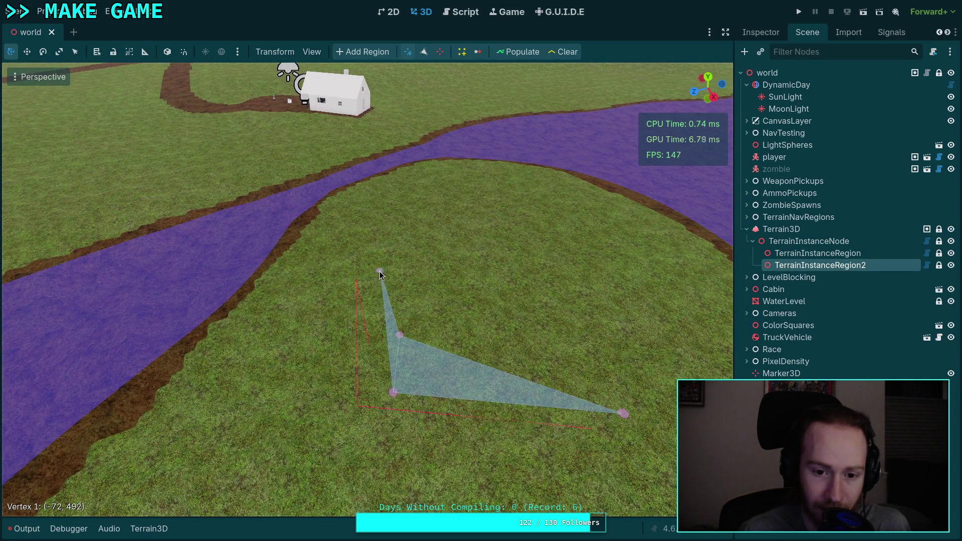
Step: From the top orthogonal view, reposition the middle point and vertices 1 and 2, then return to the script
key(KP_7)
scroll(548, 314, up, 5)
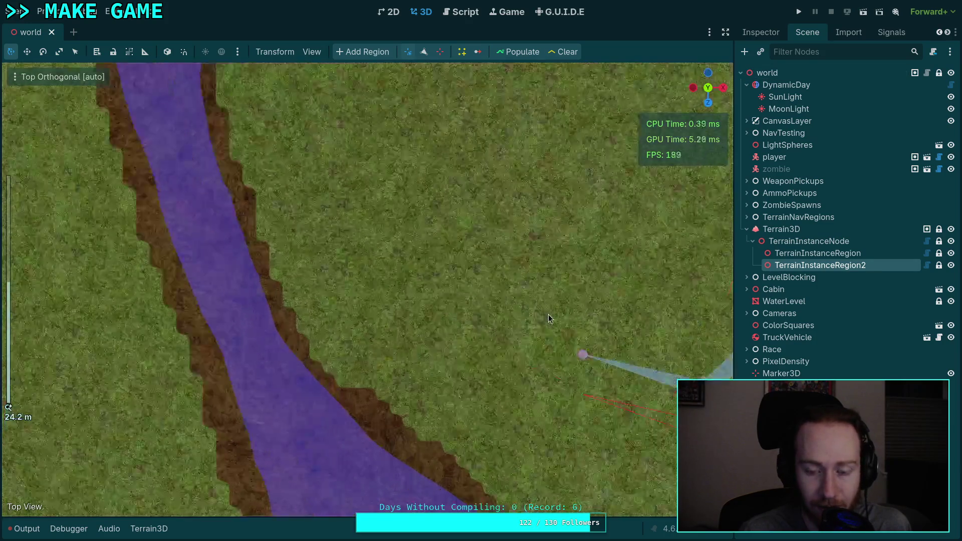
scroll(305, 223, up, 6)
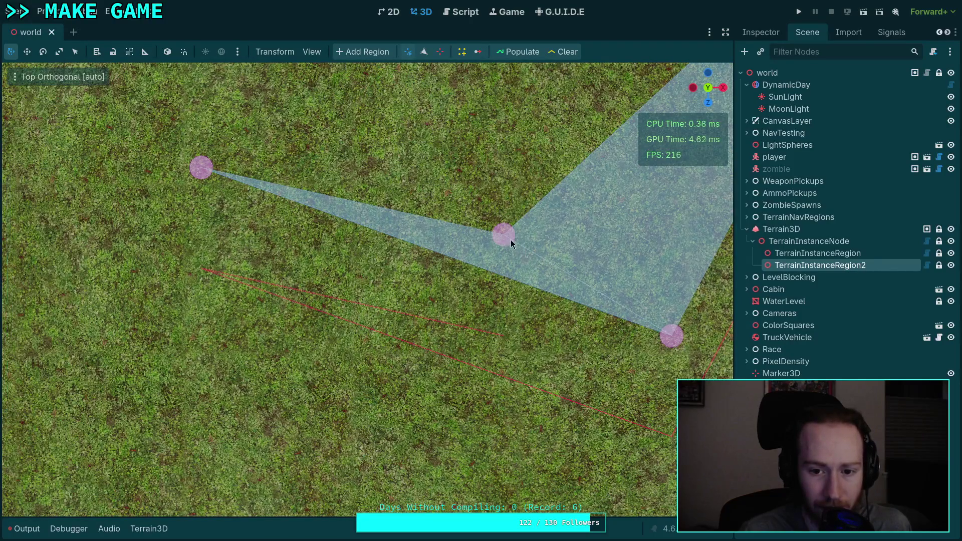
mouse_move(507, 237)
mouse_down()
mouse_move(401, 242)
mouse_move(301, 161)
mouse_move(303, 264)
mouse_move(311, 129)
mouse_move(302, 100)
mouse_up()
mouse_move(209, 176)
mouse_down()
mouse_move(289, 279)
mouse_move(304, 246)
mouse_move(309, 182)
mouse_move(304, 201)
mouse_up()
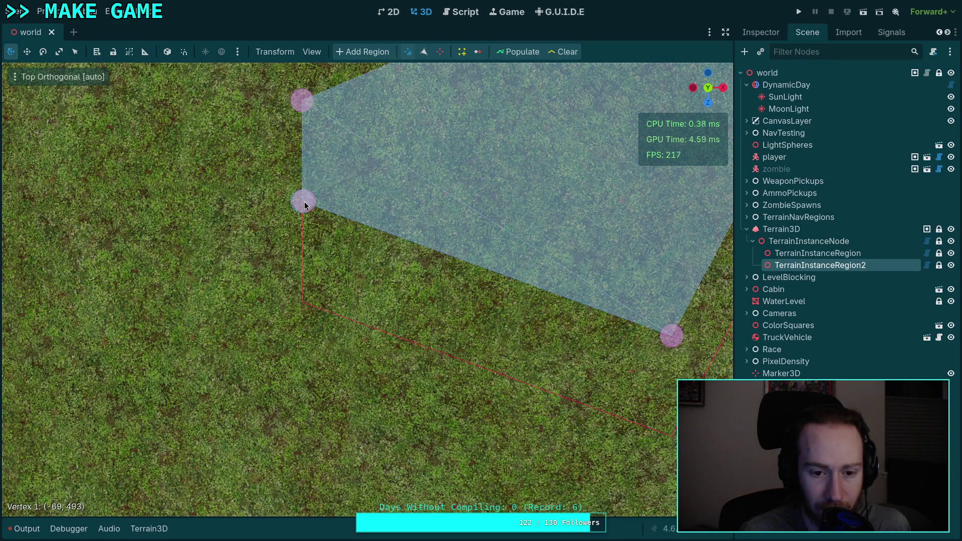
mouse_move(671, 338)
mouse_down()
mouse_move(361, 372)
mouse_move(332, 365)
mouse_move(332, 298)
mouse_move(314, 300)
mouse_move(326, 299)
mouse_move(331, 210)
mouse_move(326, 290)
mouse_move(340, 203)
mouse_move(336, 300)
mouse_move(315, 302)
mouse_move(509, 307)
mouse_up()
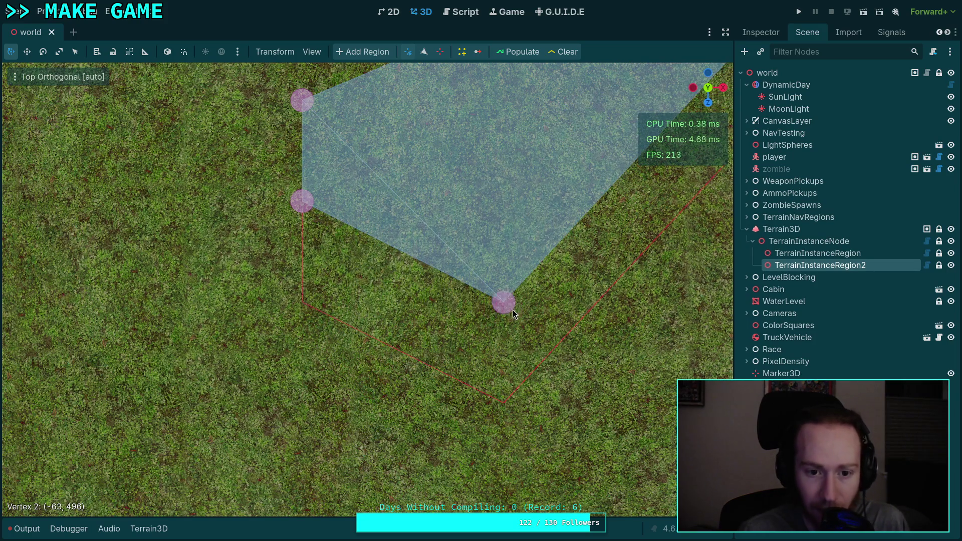
mouse_move(296, 203)
mouse_down()
mouse_move(302, 103)
mouse_move(305, 323)
mouse_move(361, 367)
mouse_move(353, 239)
mouse_move(336, 202)
mouse_up()
click(461, 12)
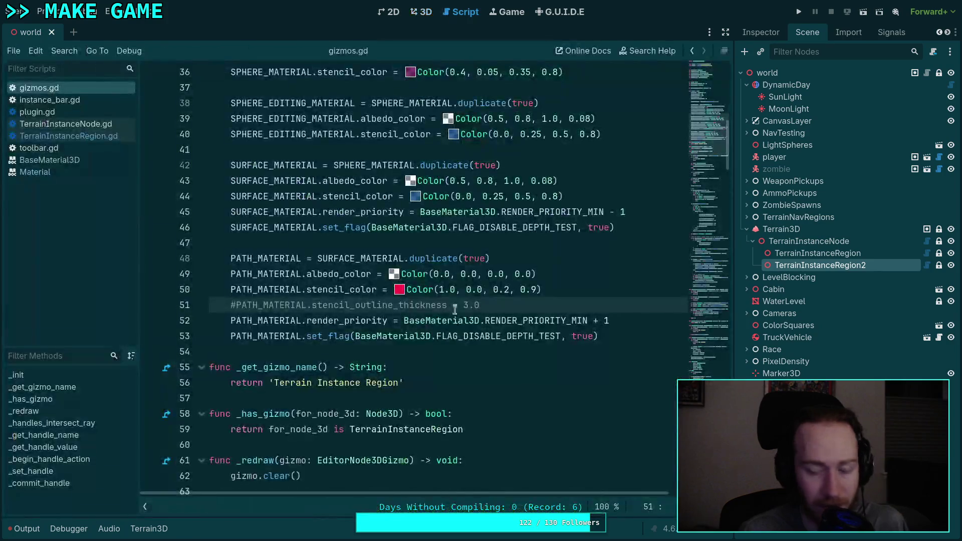
Step: Reselect the commented line 51 in gizmos.gd and save again
drag(480, 306, 230, 306)
click(430, 304)
drag(495, 305, 228, 304)
click(509, 304)
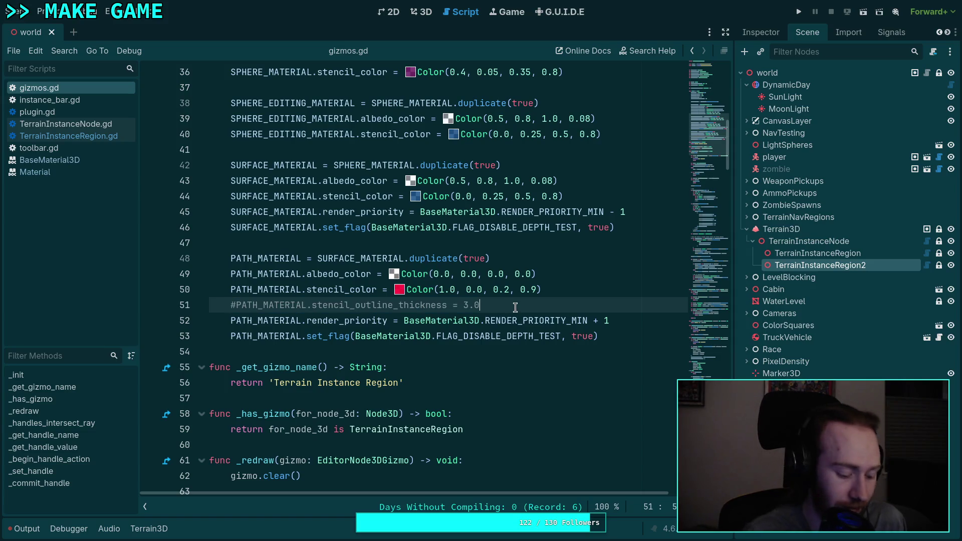
key(ctrl+s)
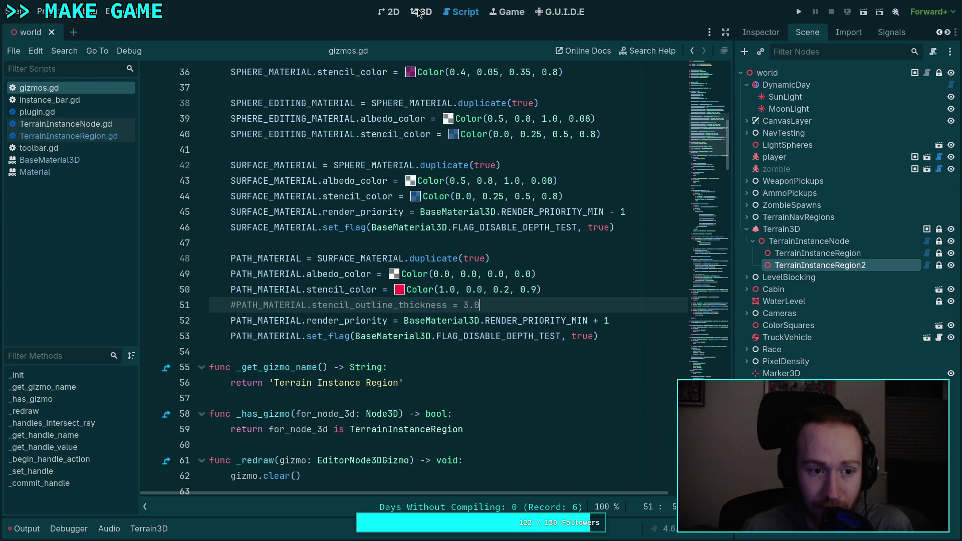
Step: Reload the current project from the Project menu
click(420, 12)
click(47, 12)
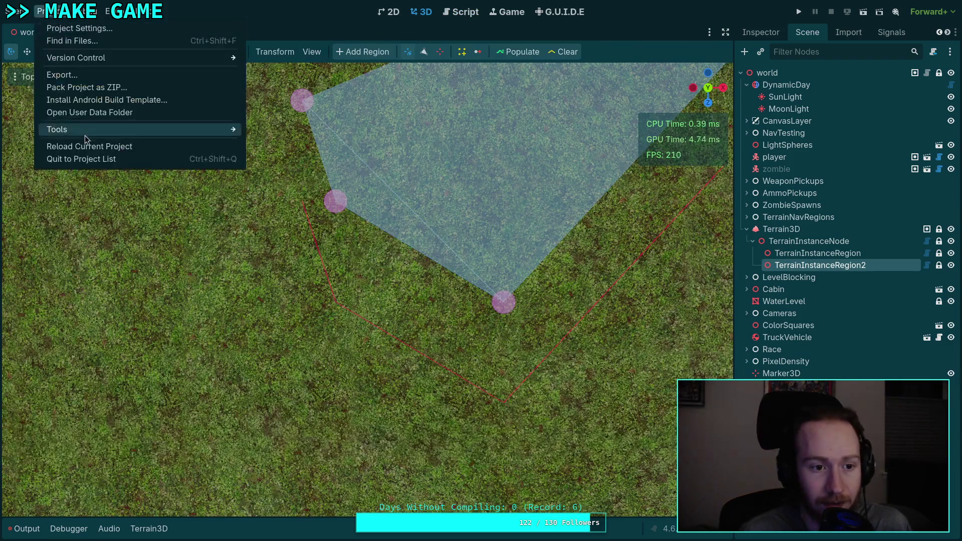
click(89, 143)
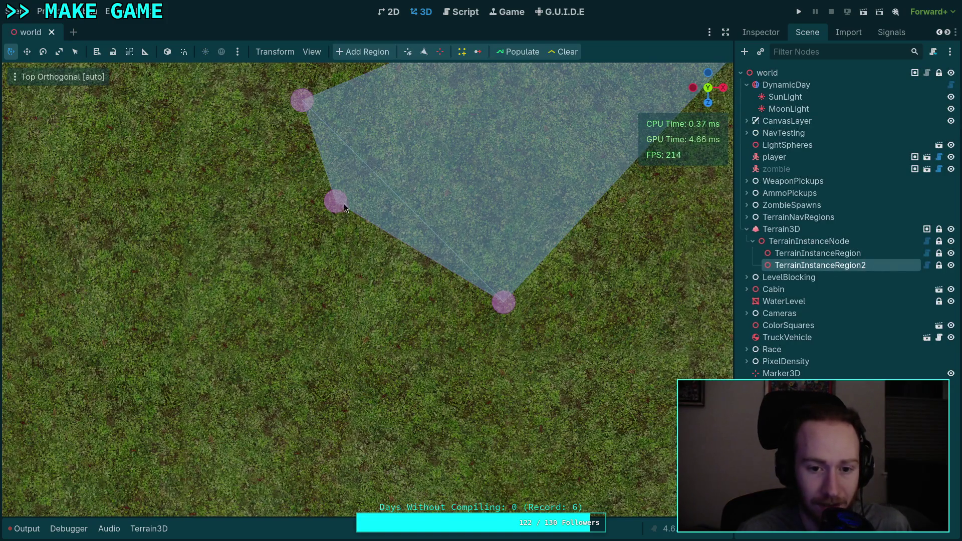
Step: Tilt the view above the terrain and add a vertex on the region's left edge
drag(430, 63, 405, 195)
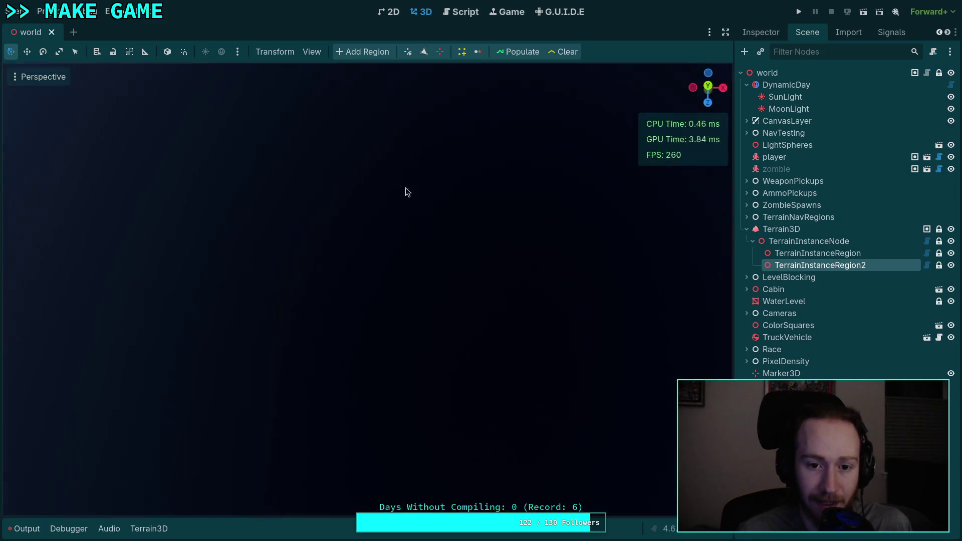
scroll(391, 161, down, 5)
scroll(392, 166, up, 10)
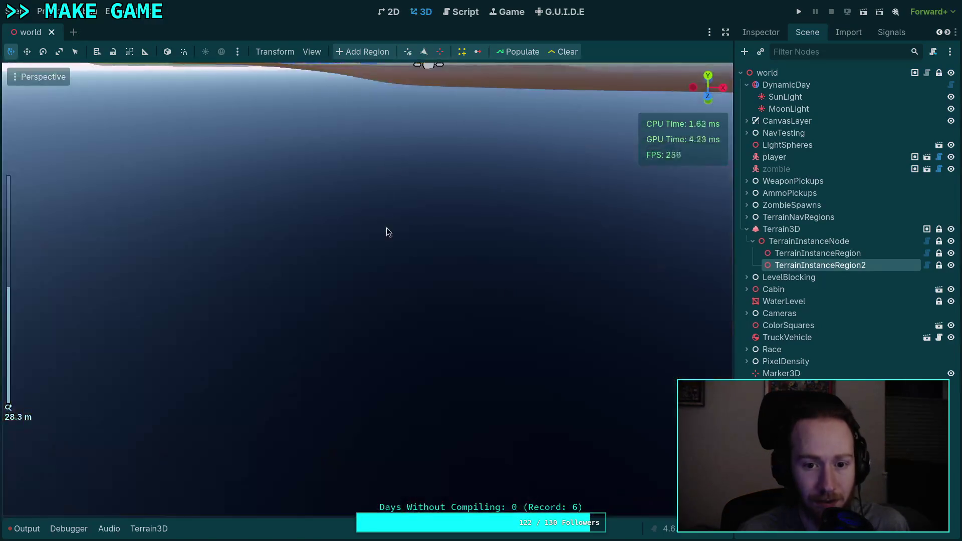
mouse_move(359, 281)
mouse_down()
mouse_move(359, 301)
mouse_move(364, 280)
mouse_move(317, 263)
mouse_up()
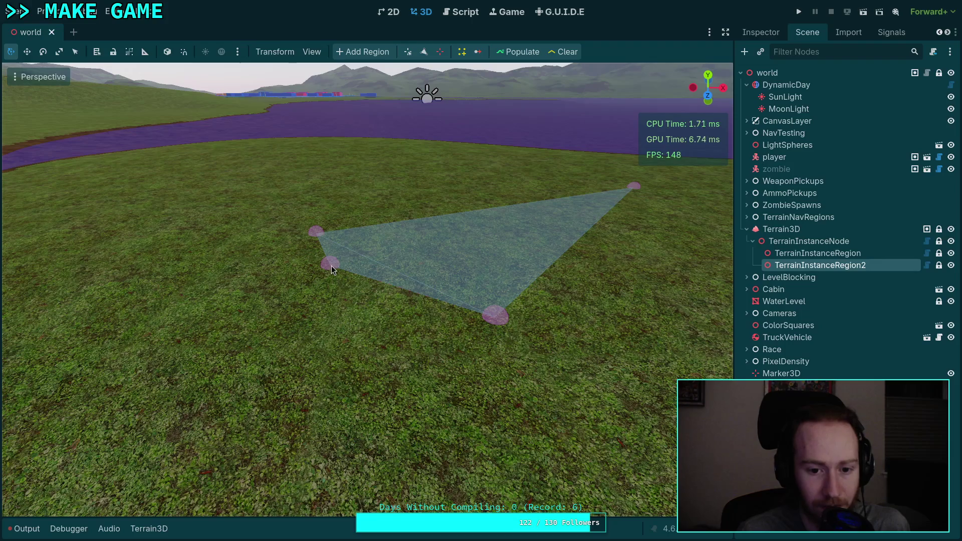
click(333, 251)
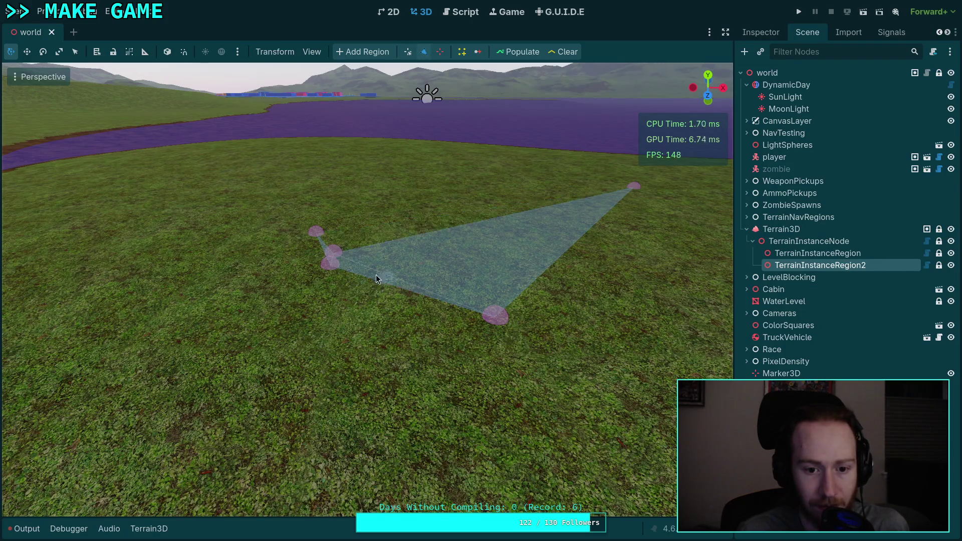
key(ctrl+F3)
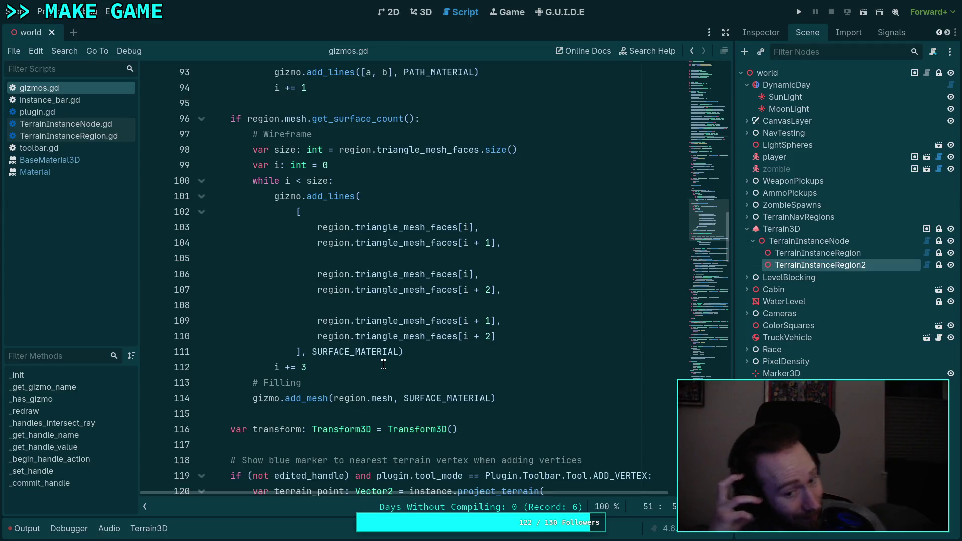
Step: Insert an empty line after 'while i < size:' in the wireframe loop of gizmos.gd
scroll(386, 364, up, 15)
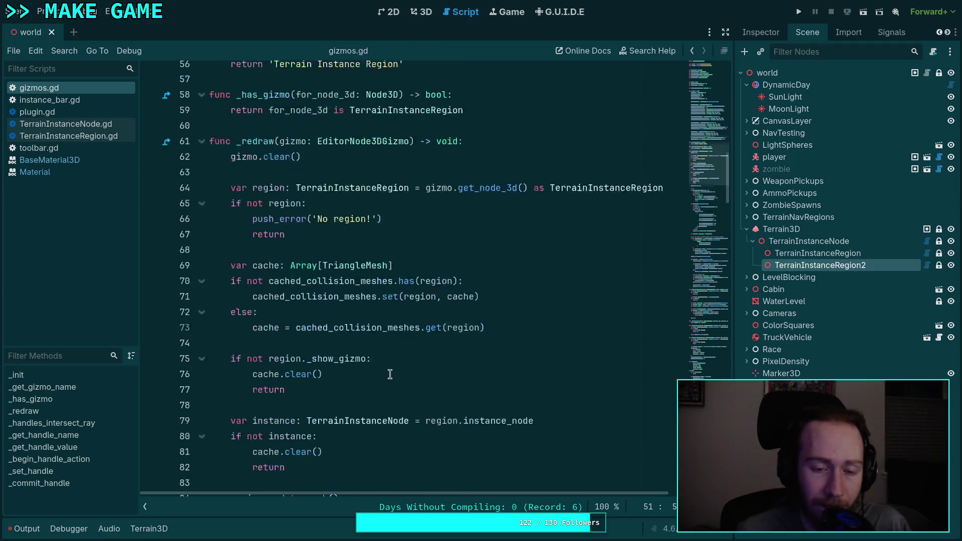
scroll(391, 363, up, 3)
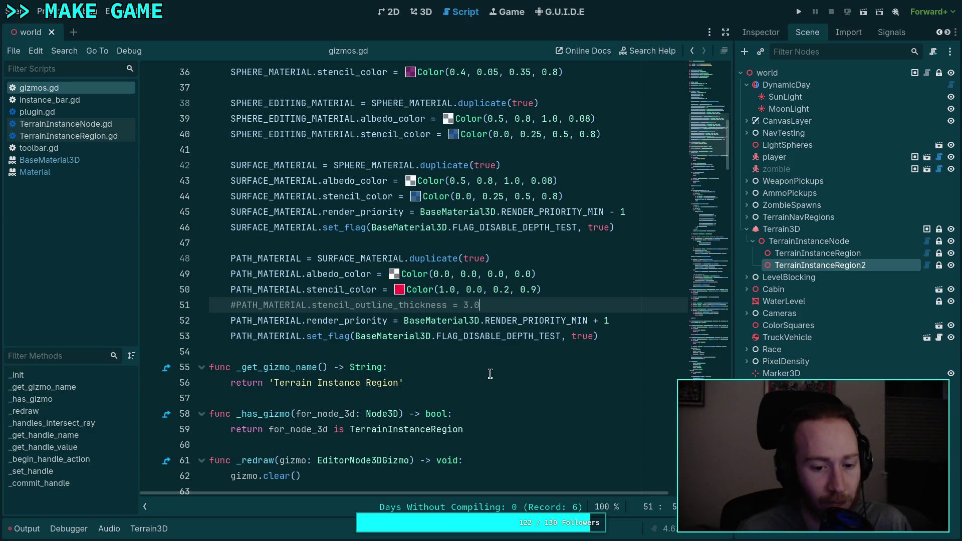
scroll(471, 326, down, 6)
scroll(466, 313, down, 10)
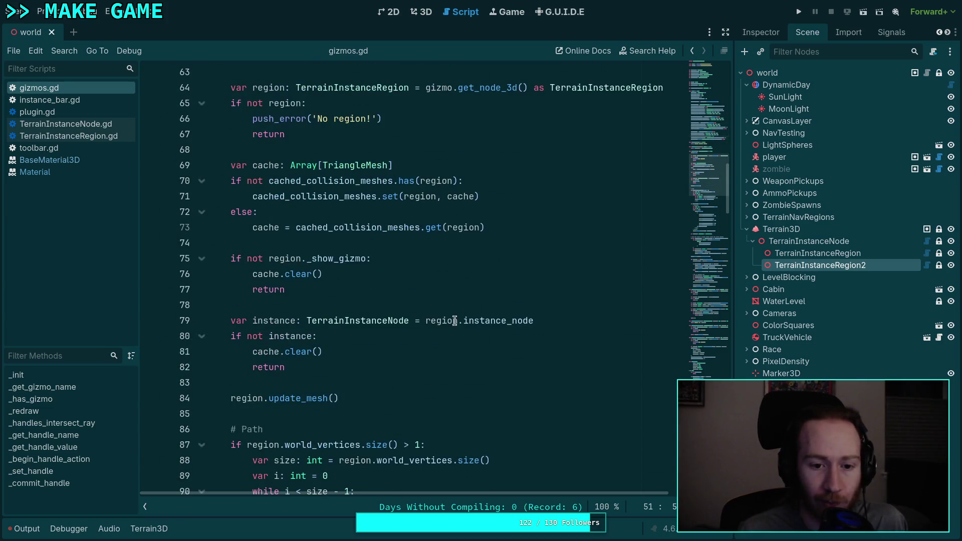
click(389, 322)
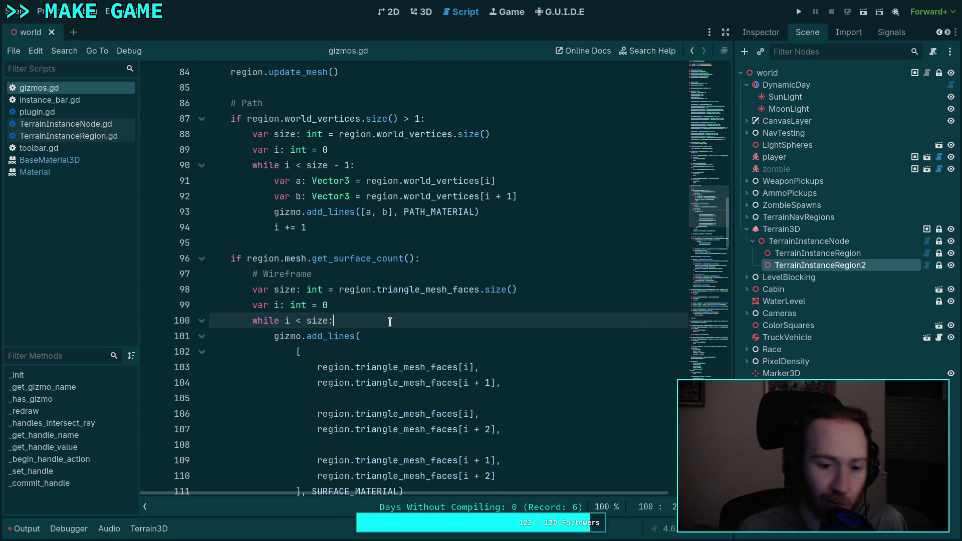
key(Return)
Step: Browse the gizmo.draw method suggestions, delete the typed text from line 101, and switch to Neovim
text(gizmo.dra)
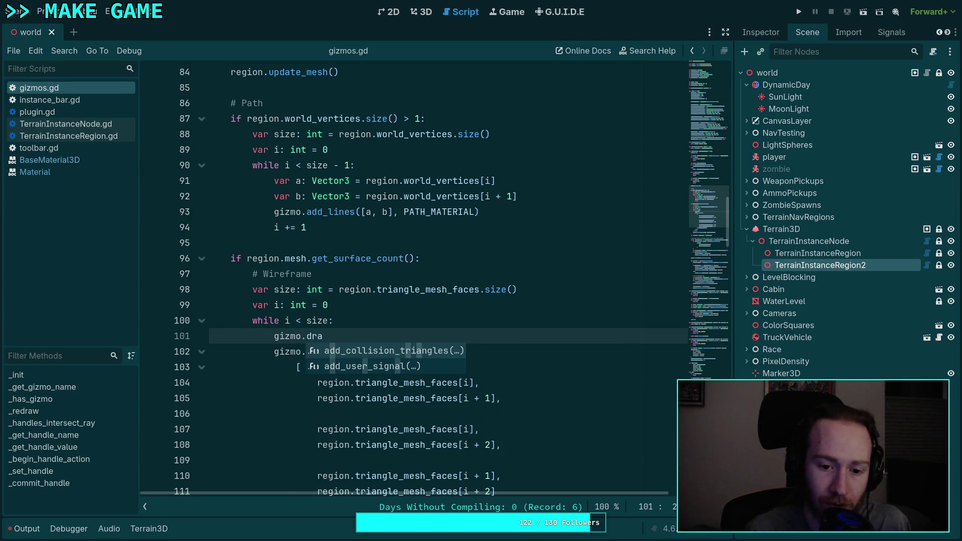
key(BackSpace)
key(BackSpace)
key(BackSpace)
key(Down)
key(Down)
key(Down)
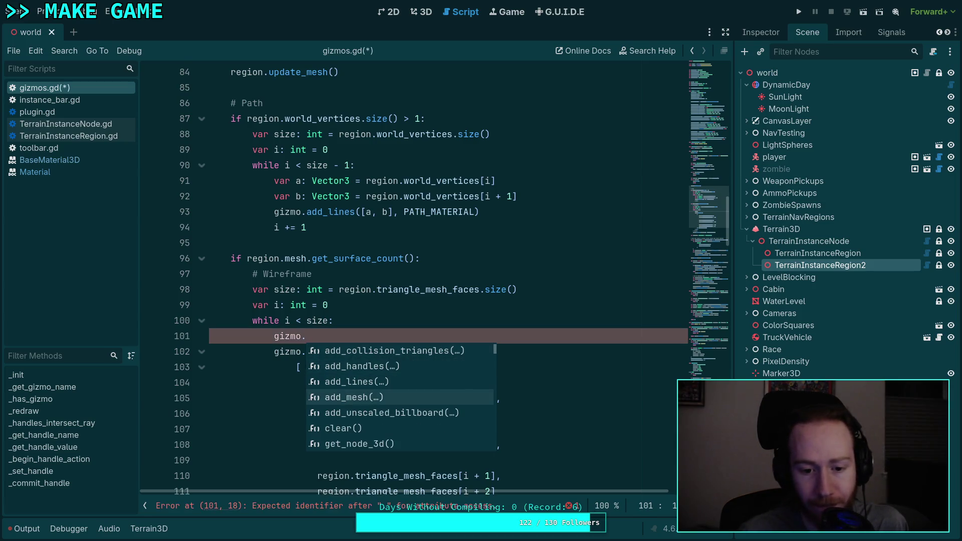
key(Down)
key(Down)
key(Escape)
key(shift+Home)
text(dr)
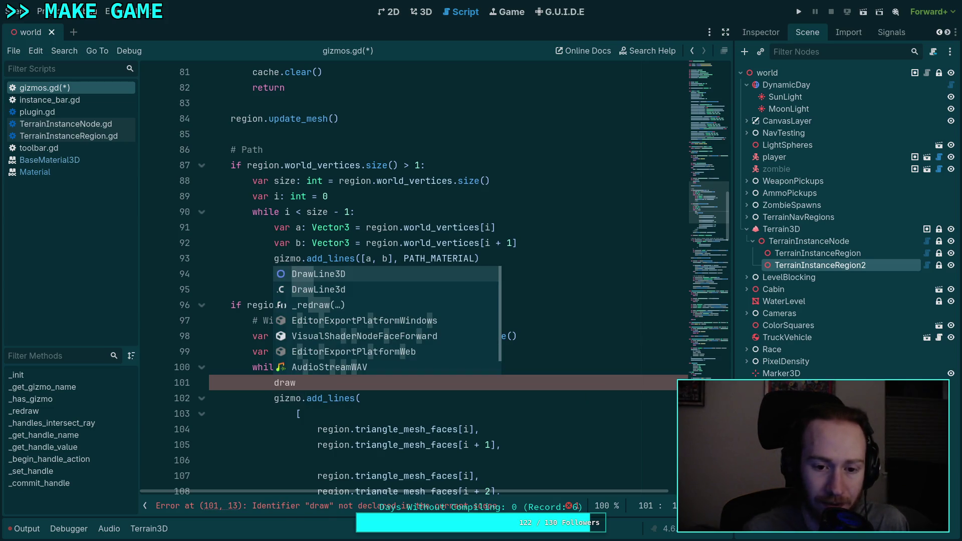
key(BackSpace)
key(BackSpace)
key(BackSpace)
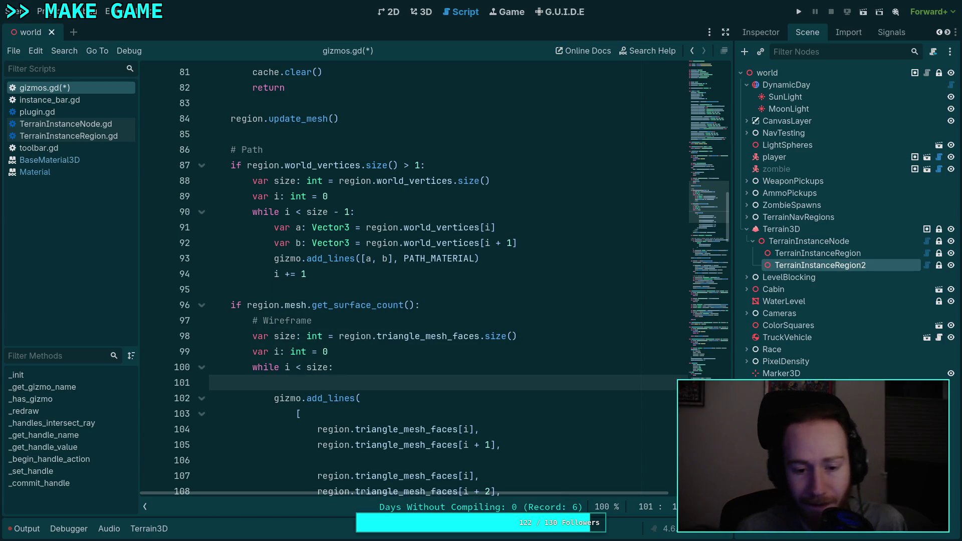
scroll(315, 349, up, 4)
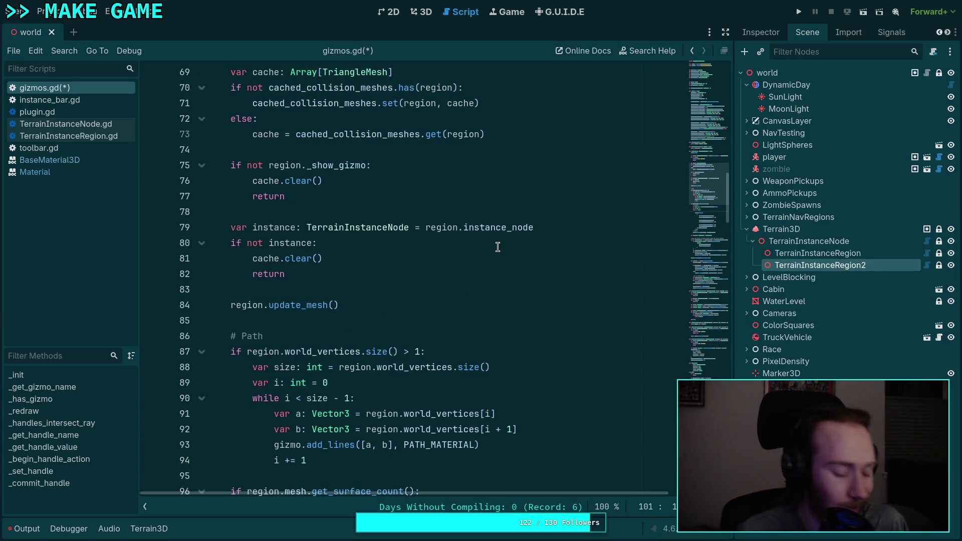
key(super+2)
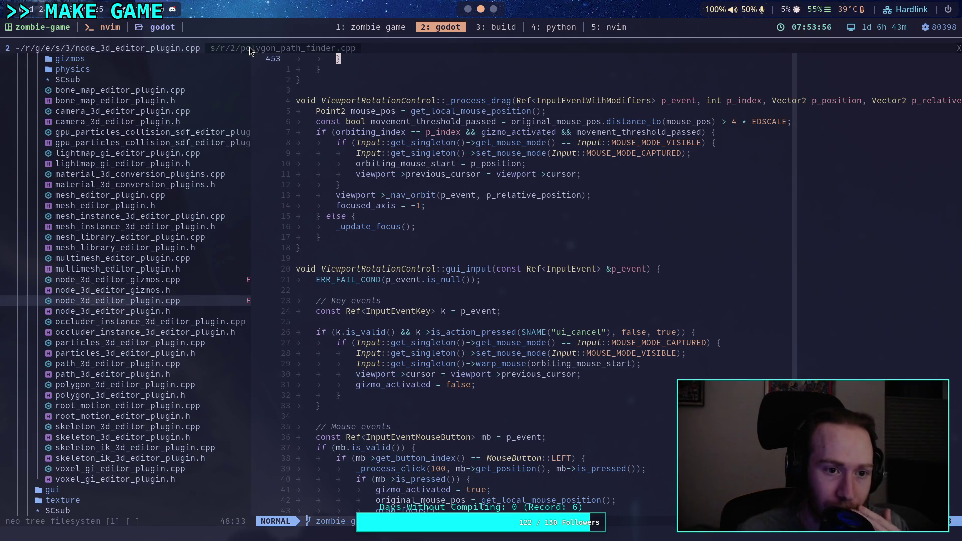
Step: Scroll node_3d_editor_plugin.cpp and select the draw_char line in the axis drawing code
scroll(509, 311, up, 20)
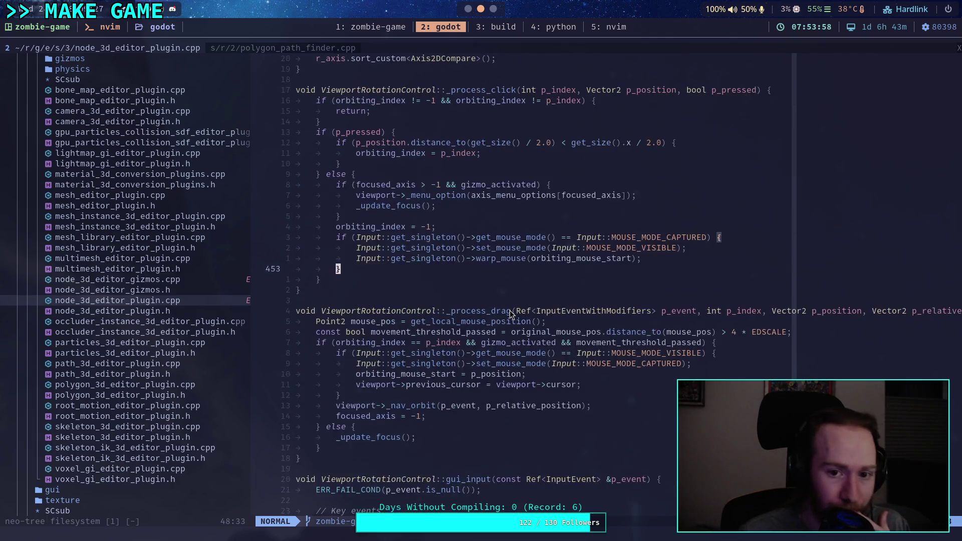
scroll(510, 310, up, 8)
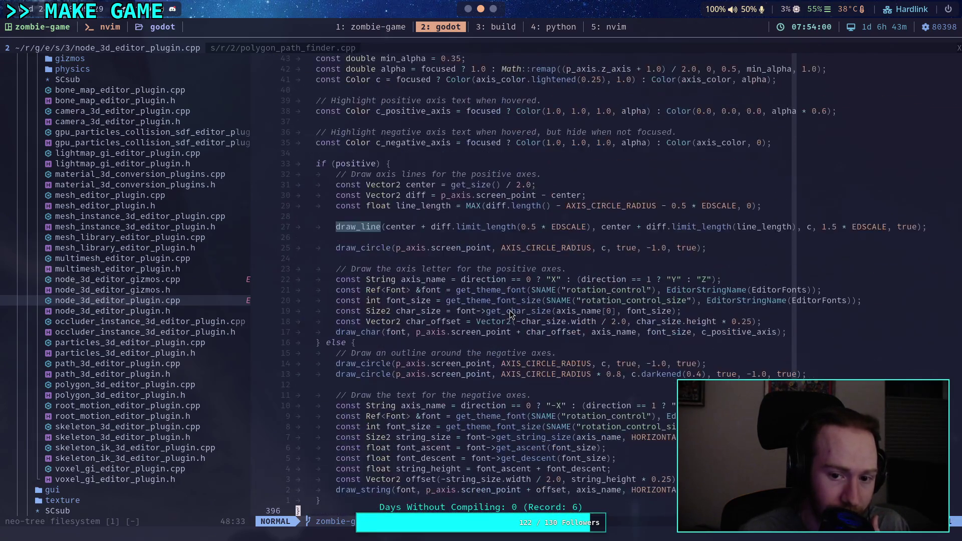
scroll(487, 300, down, 2)
click(540, 320)
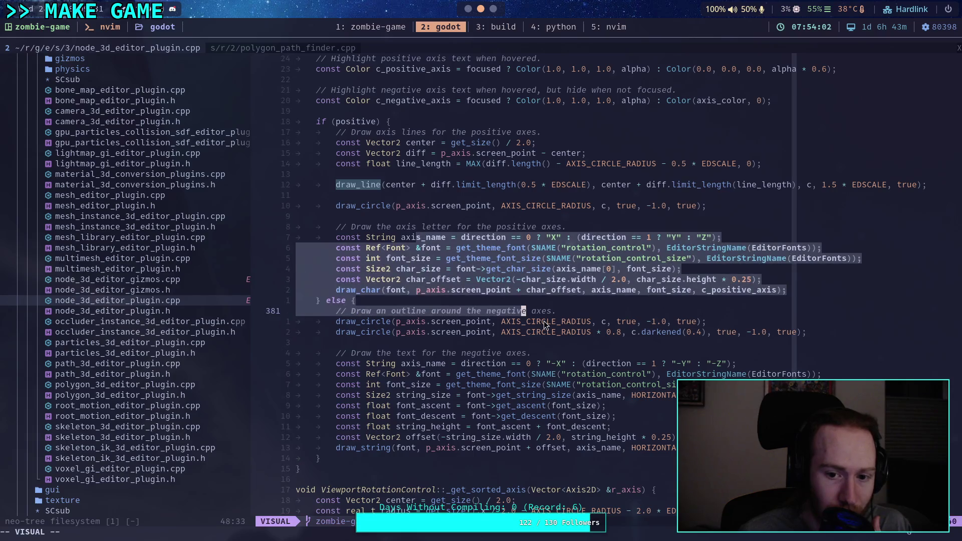
drag(420, 303, 429, 288)
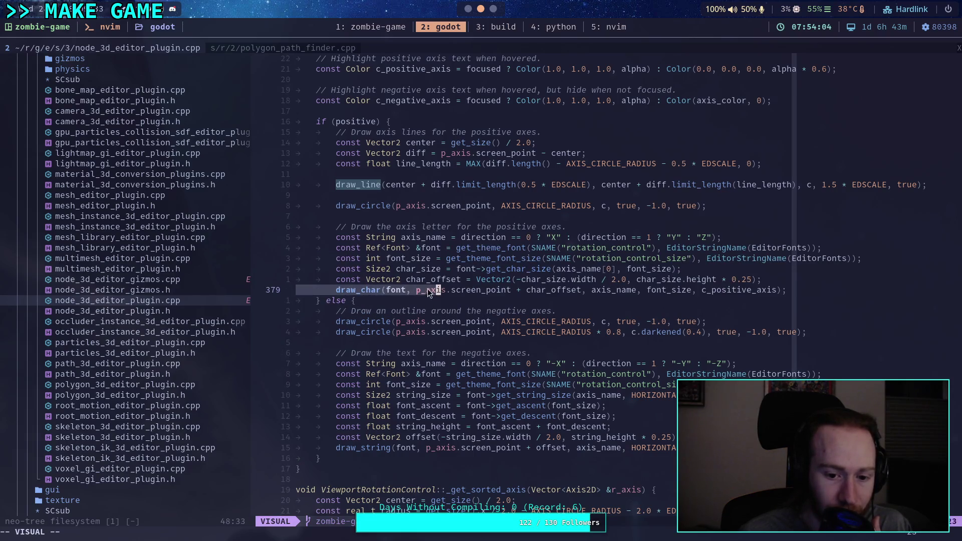
scroll(400, 286, up, 5)
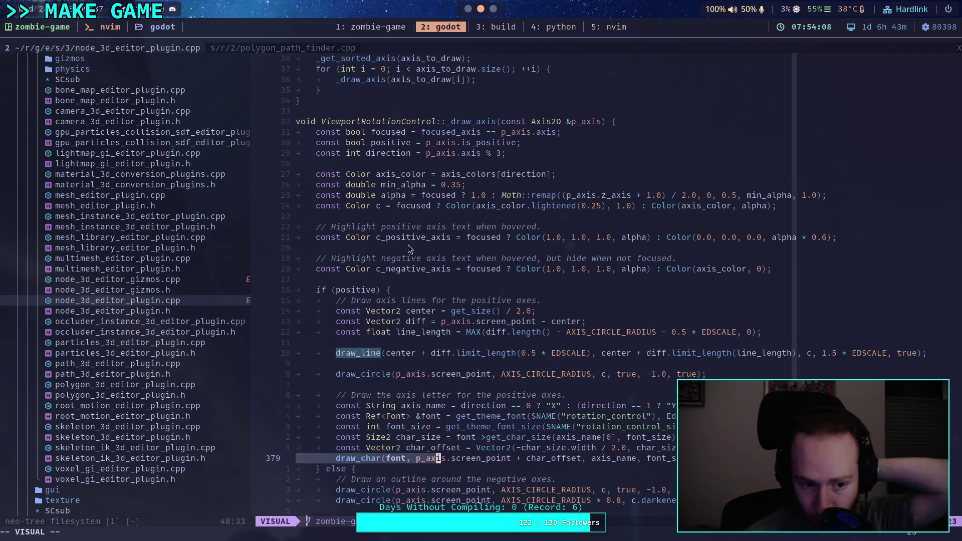
scroll(408, 244, up, 4)
Step: Open node_3d_editor_plugin.h from neo-tree, skim it, and jump back to the .cpp buffer
click(182, 310)
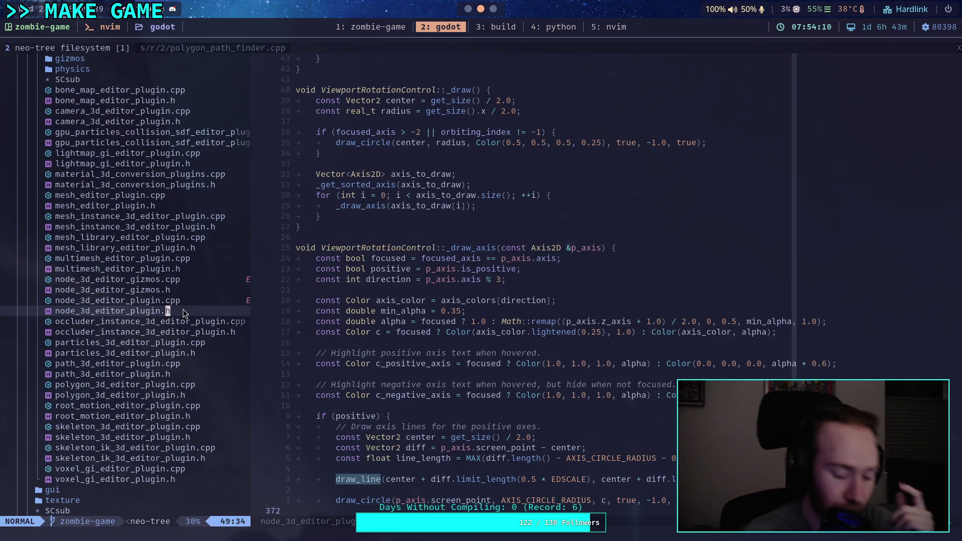
key(Return)
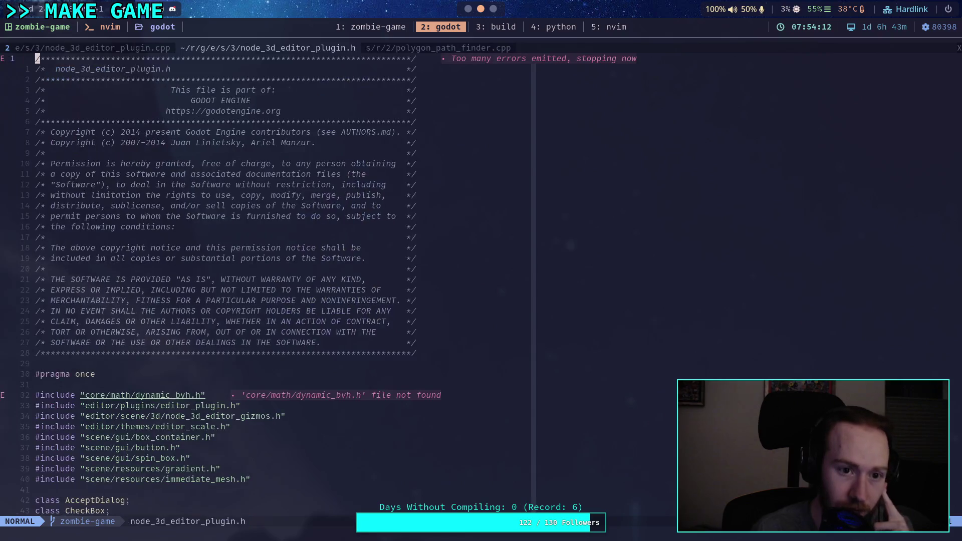
scroll(224, 308, down, 15)
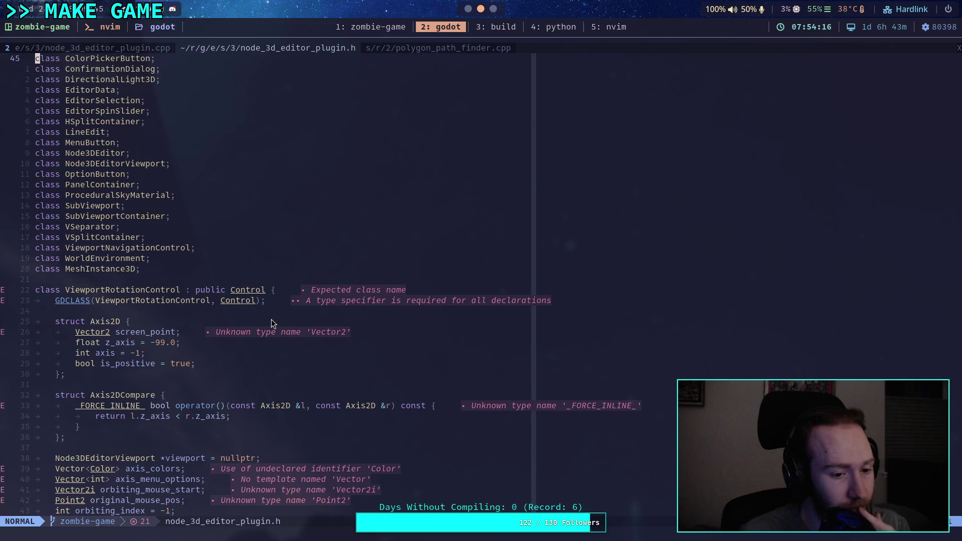
scroll(272, 317, down, 5)
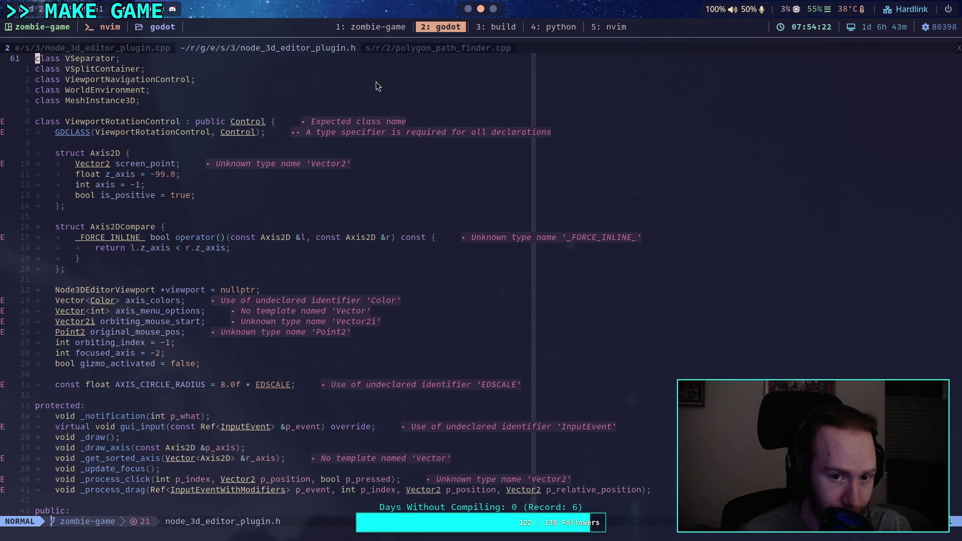
key(ctrl+o)
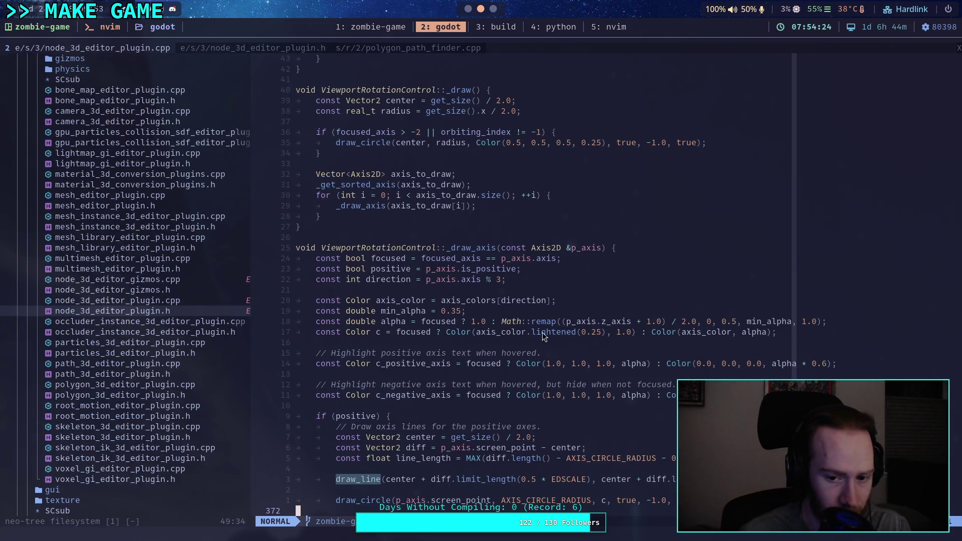
scroll(545, 332, down, 3)
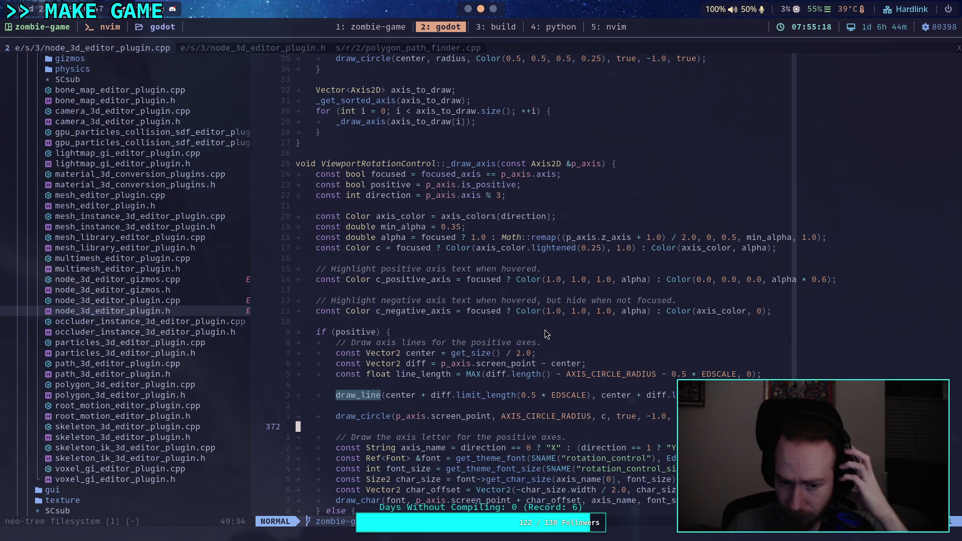
scroll(545, 330, down, 5)
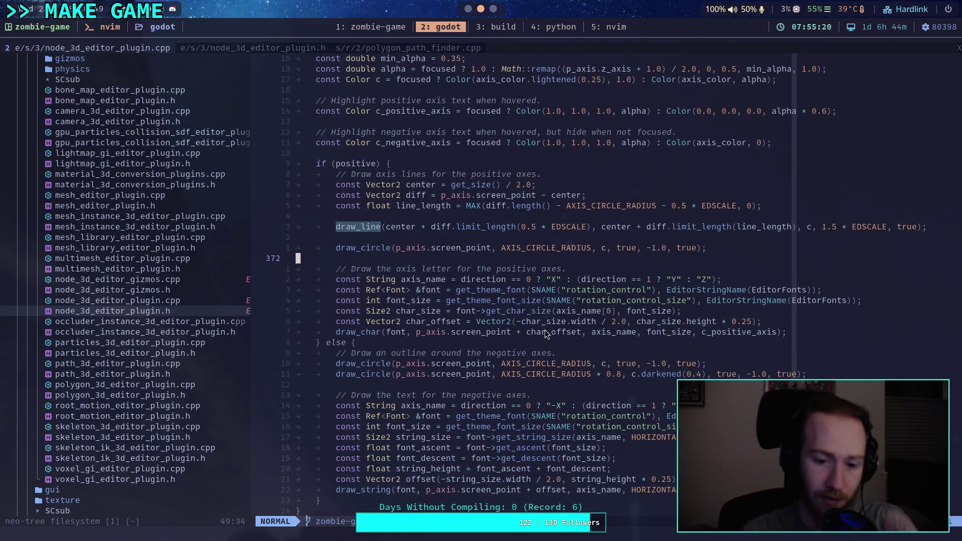
click(470, 14)
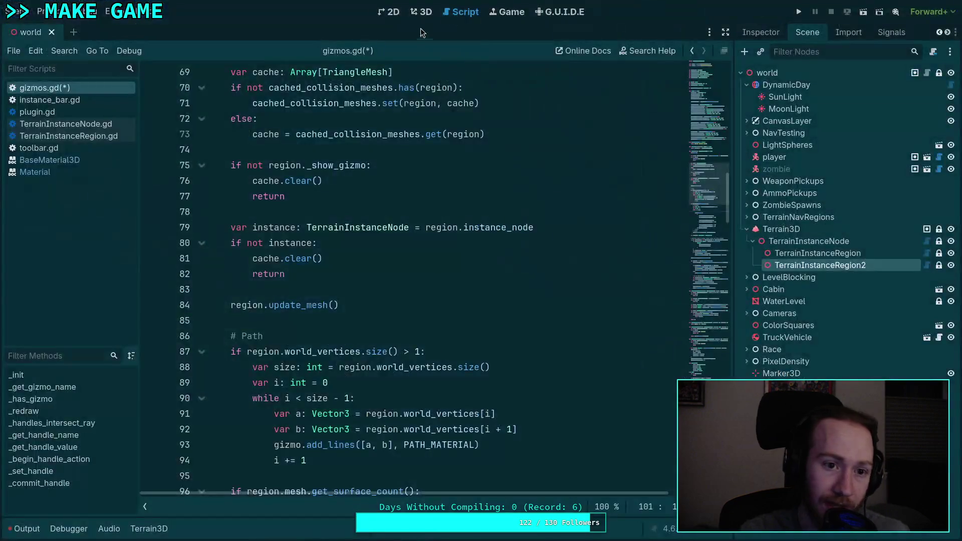
Step: Glance at the triangular region in the 3D view, return to gizmos.gd, then switch to Neovim
click(417, 14)
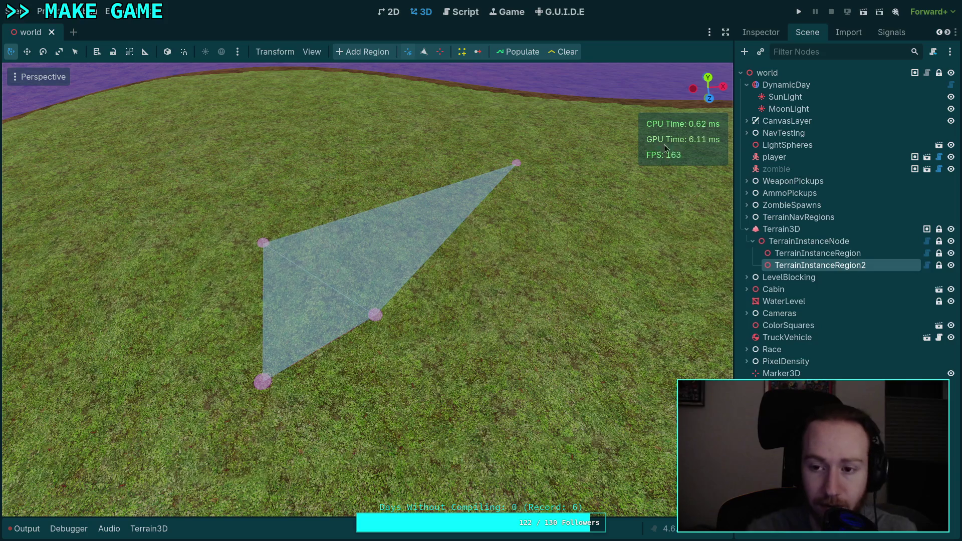
click(462, 12)
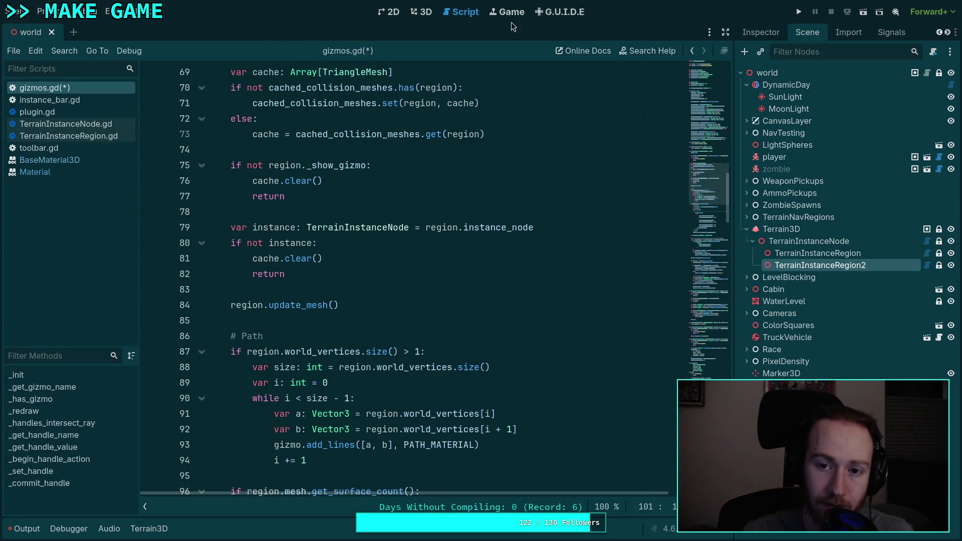
key(super+2)
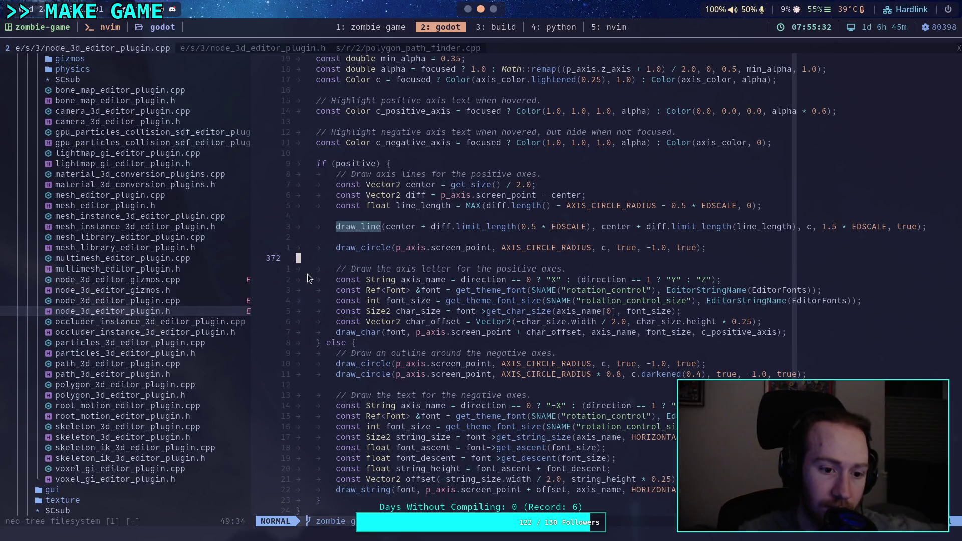
Step: Scroll through node_3d_editor_plugin.cpp, then open node_3d_editor_gizmos.cpp from neo-tree
scroll(468, 272, up, 5)
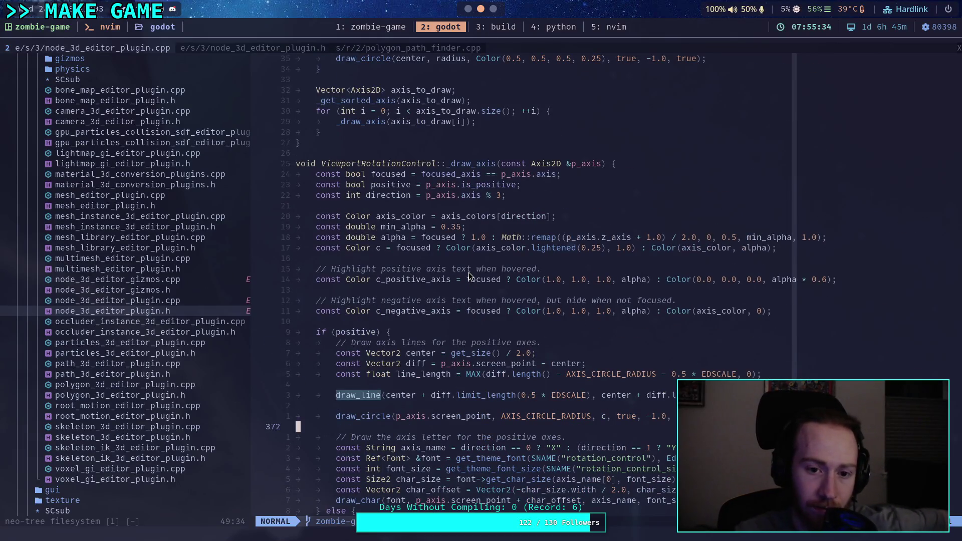
scroll(468, 272, down, 15)
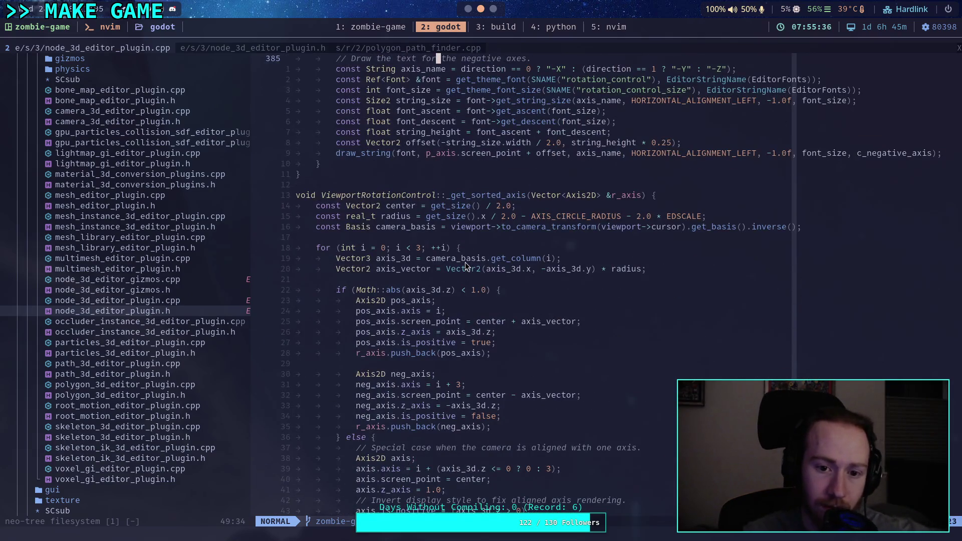
scroll(465, 264, down, 8)
scroll(461, 256, down, 9)
scroll(460, 256, down, 20)
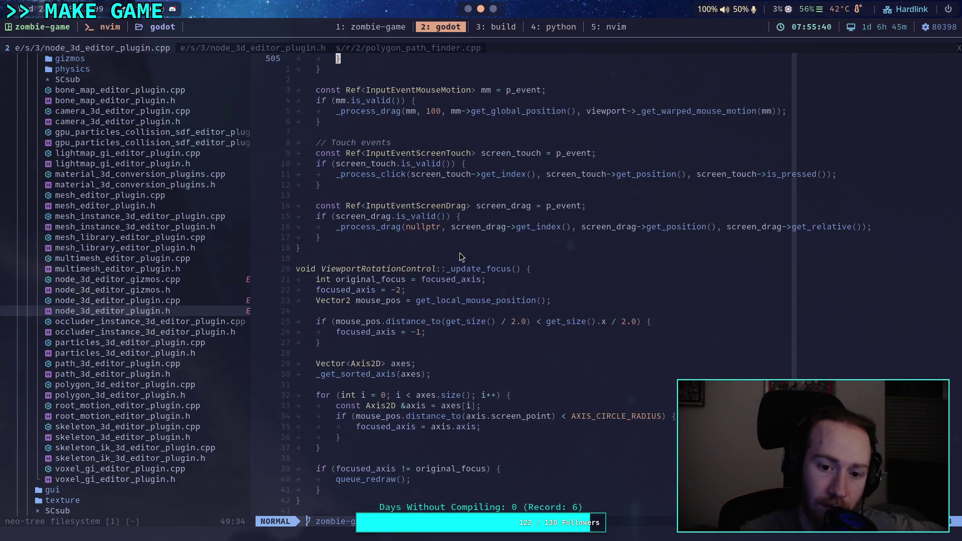
scroll(460, 256, down, 9)
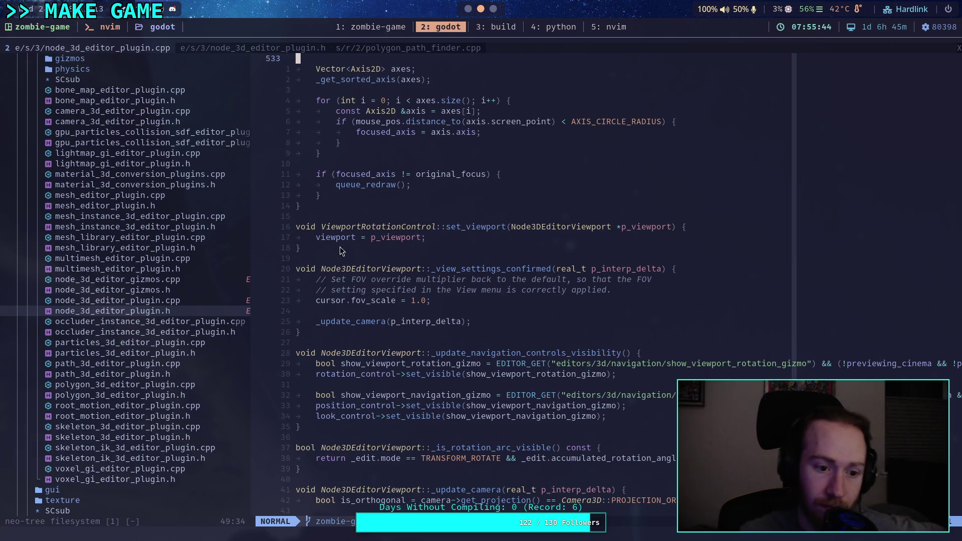
click(173, 279)
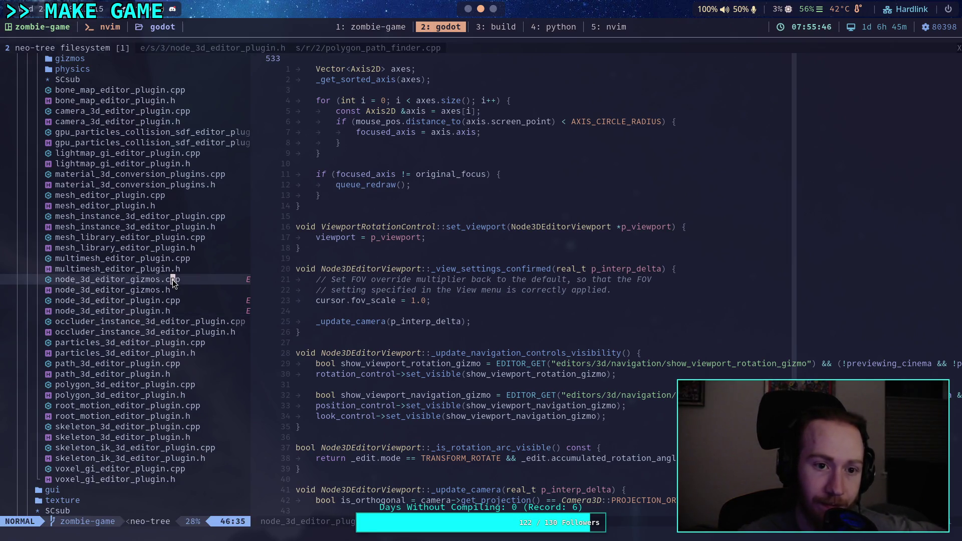
double_click(173, 279)
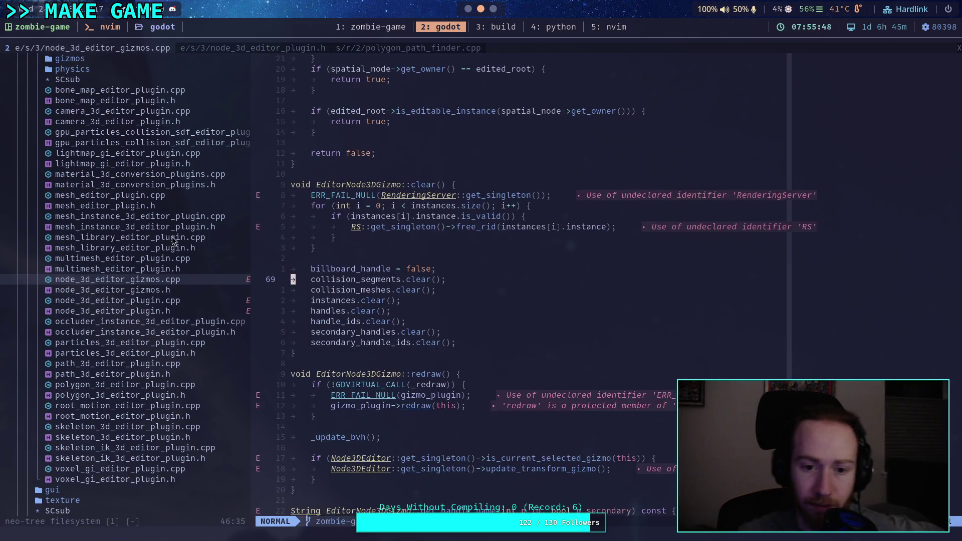
scroll(532, 364, down, 5)
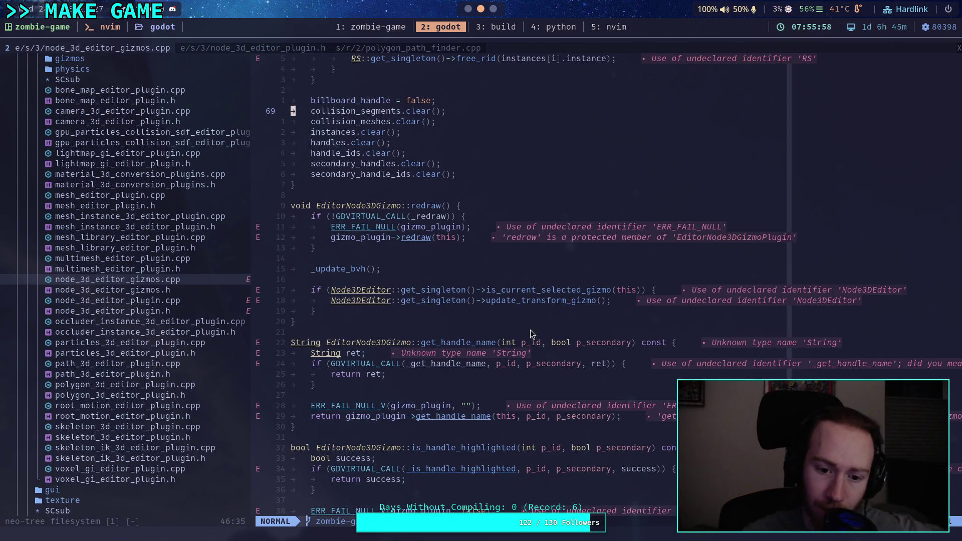
scroll(533, 338, up, 14)
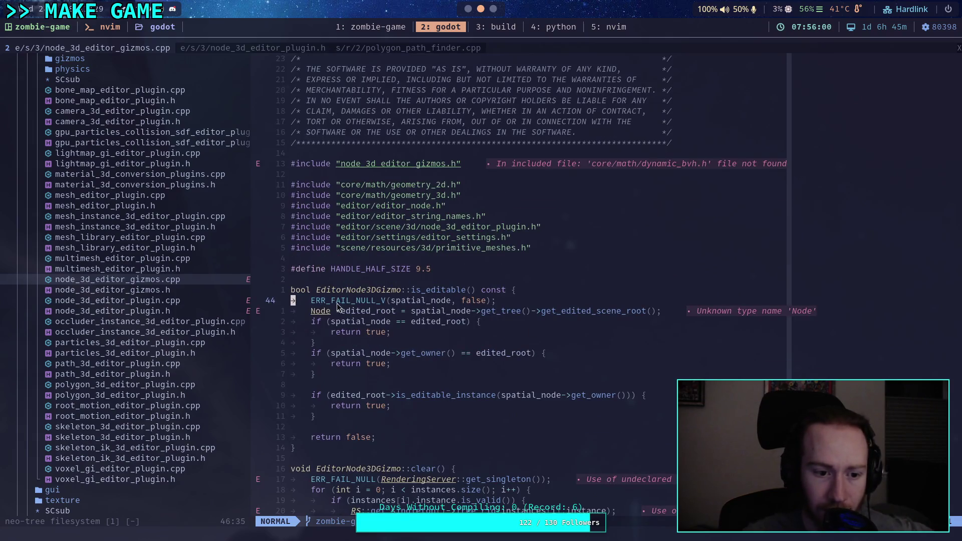
Step: Open node_3d_editor_gizmos.h and read through its declarations
click(201, 290)
key(Return)
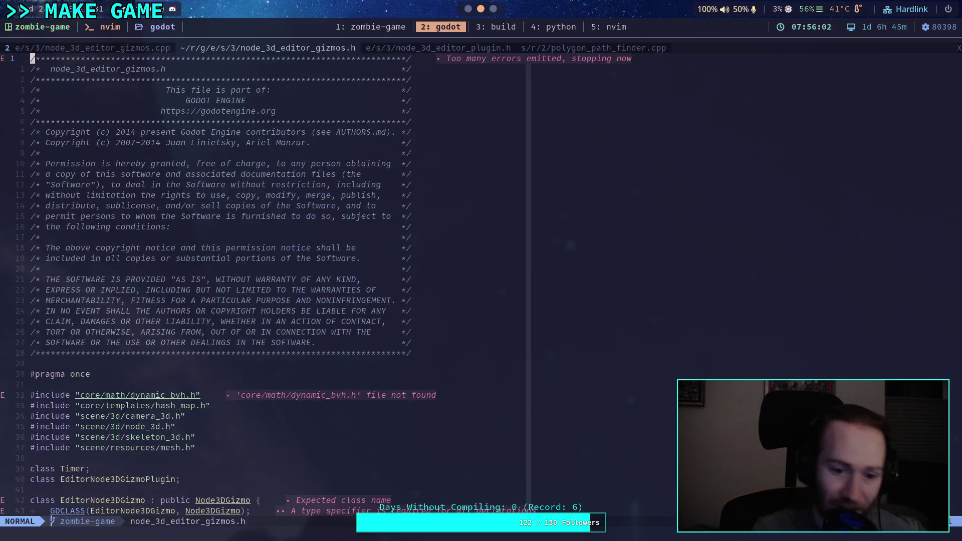
scroll(201, 281, down, 13)
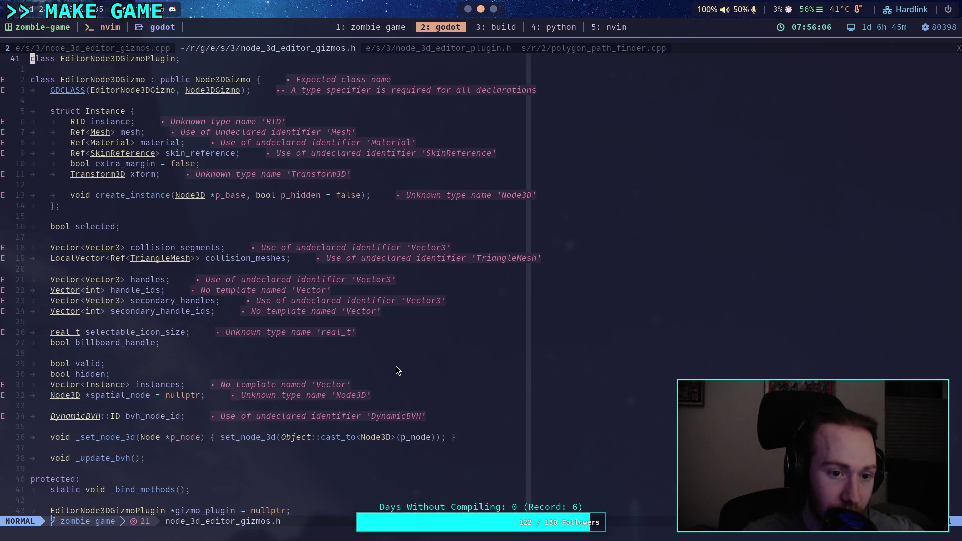
scroll(266, 269, up, 1)
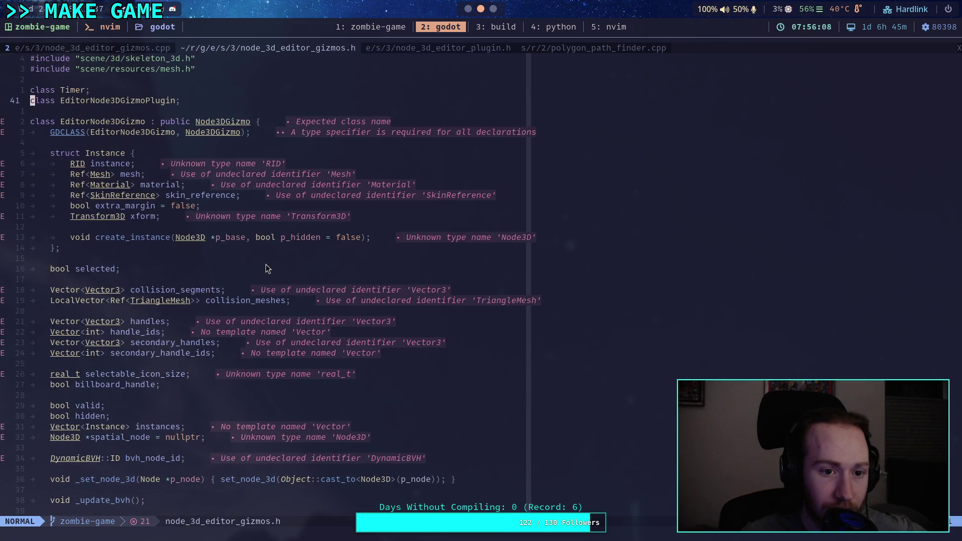
scroll(266, 269, down, 1)
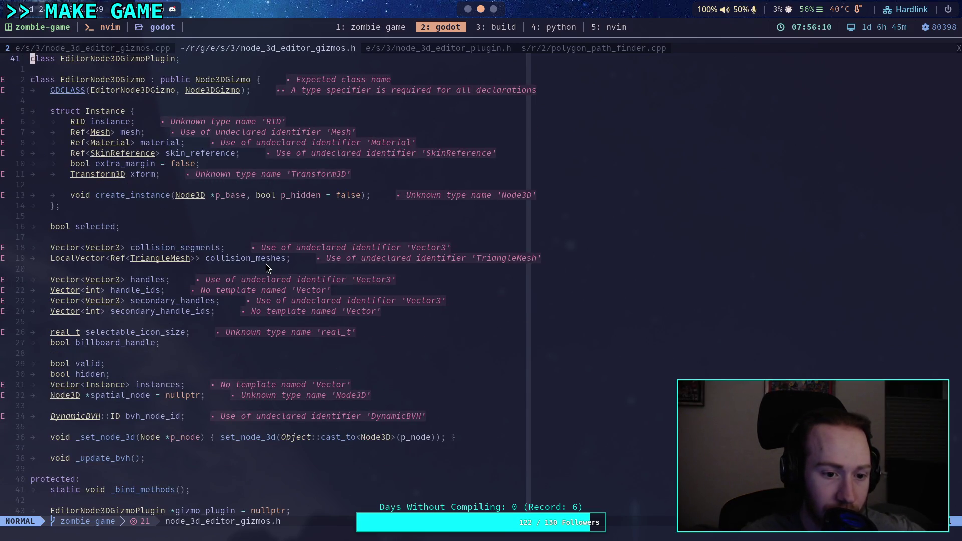
scroll(266, 269, down, 7)
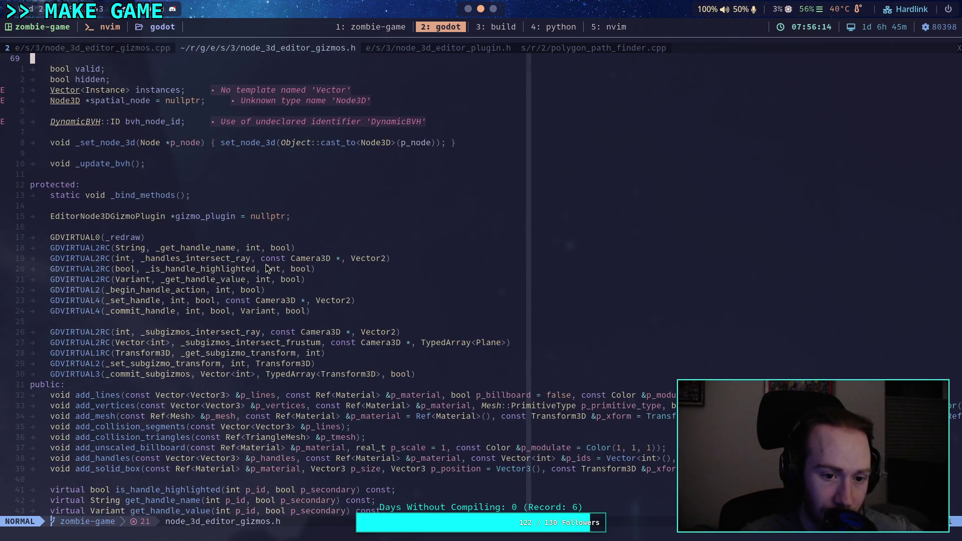
scroll(266, 268, down, 1)
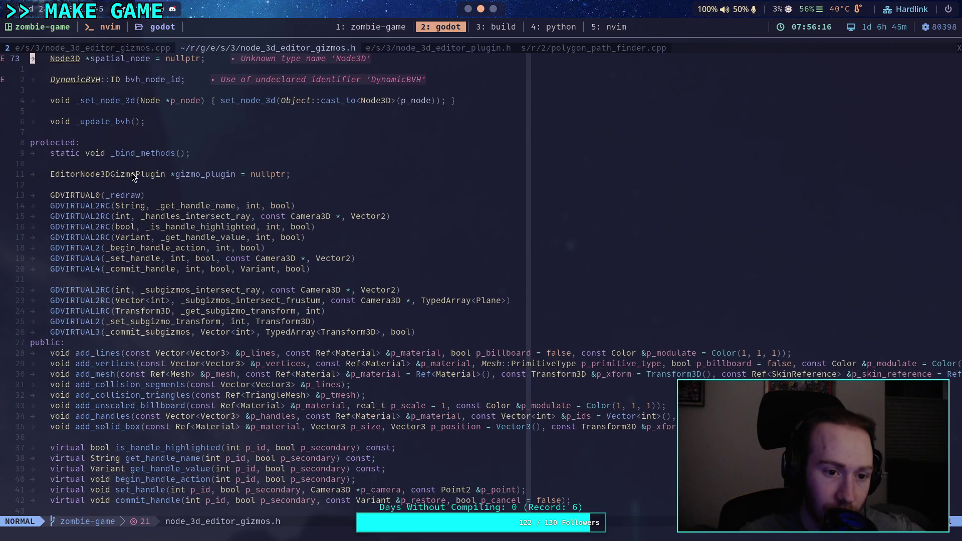
Step: Go back to node_3d_editor_gizmos.cpp, then open node_3d_editor_plugin.h at ViewportRotationControl
click(90, 52)
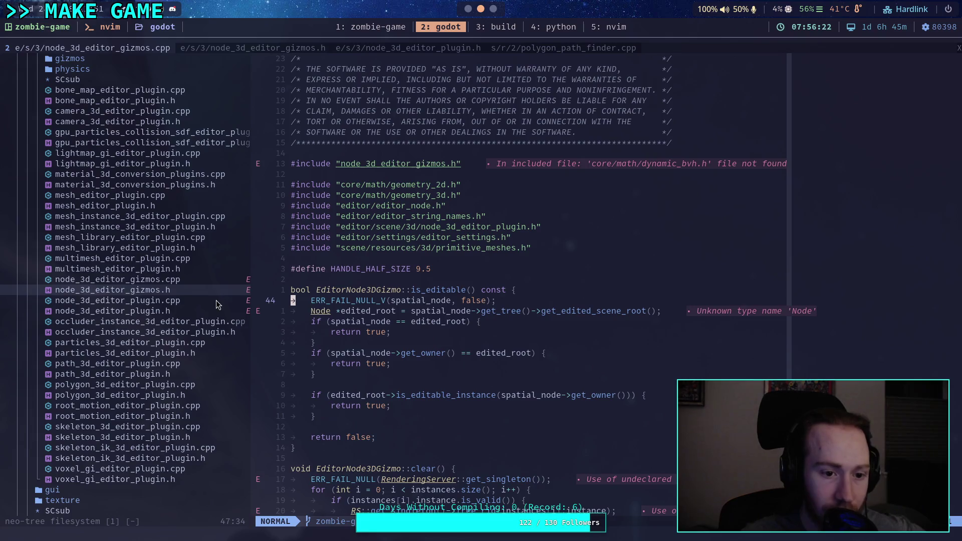
scroll(402, 334, down, 10)
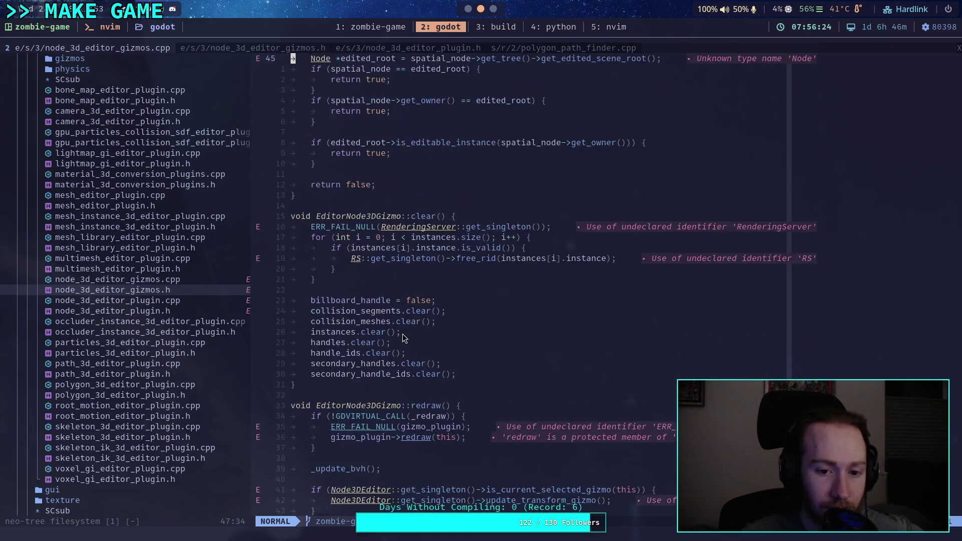
scroll(403, 336, down, 7)
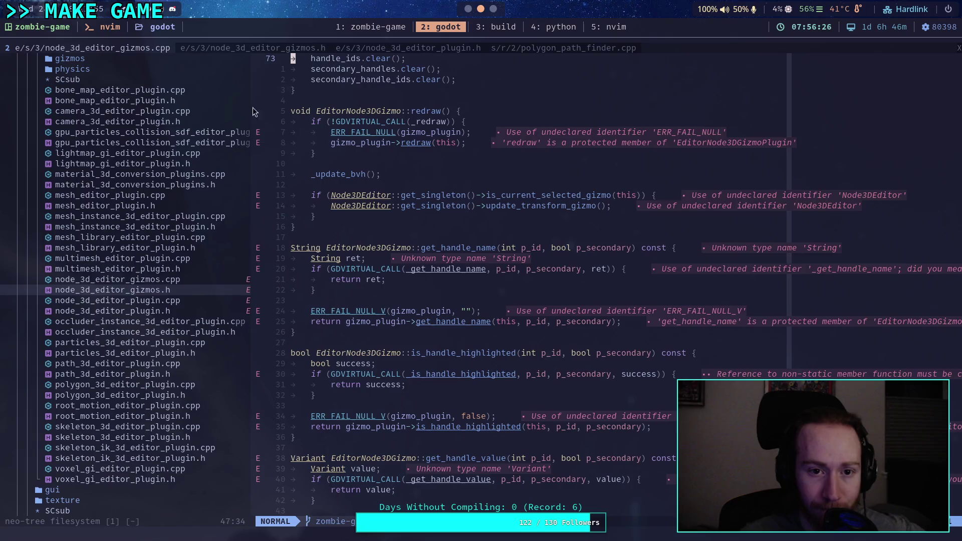
click(163, 311)
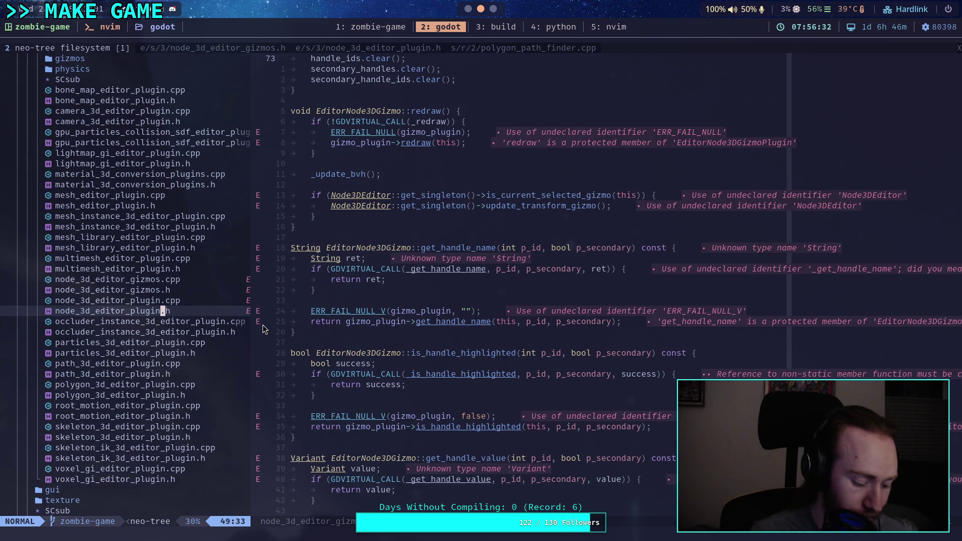
key(Return)
scroll(264, 333, down, 20)
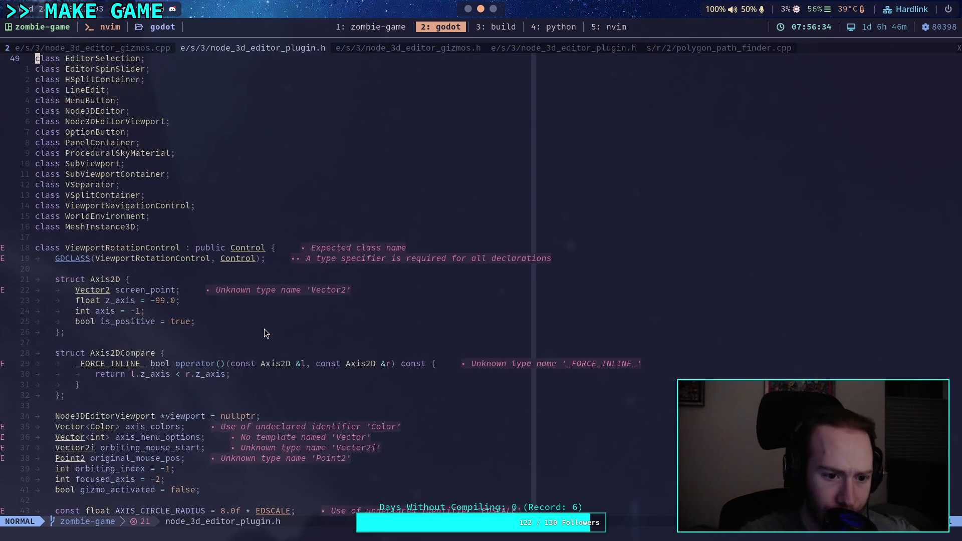
Step: Scroll down through node_3d_editor_plugin.h to read its class declarations
scroll(264, 330, down, 20)
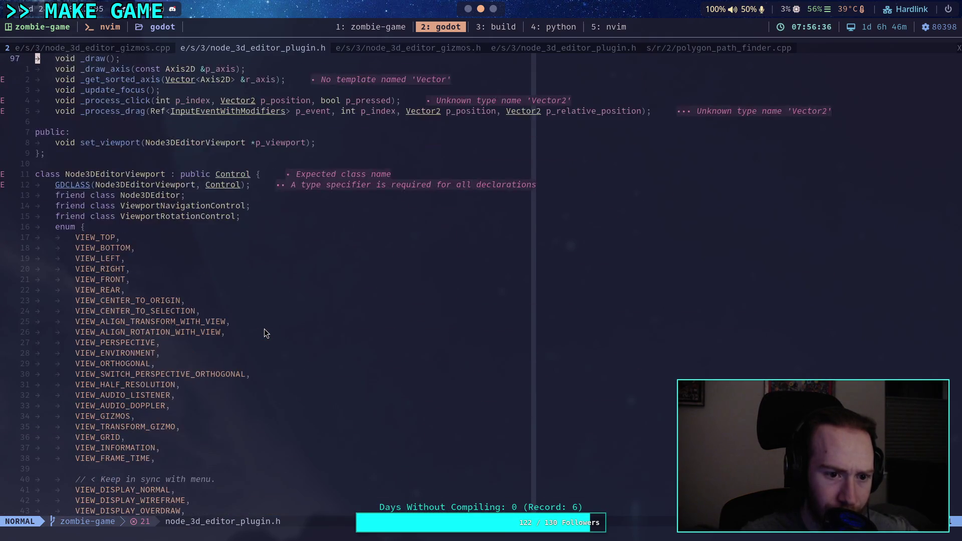
scroll(265, 333, down, 20)
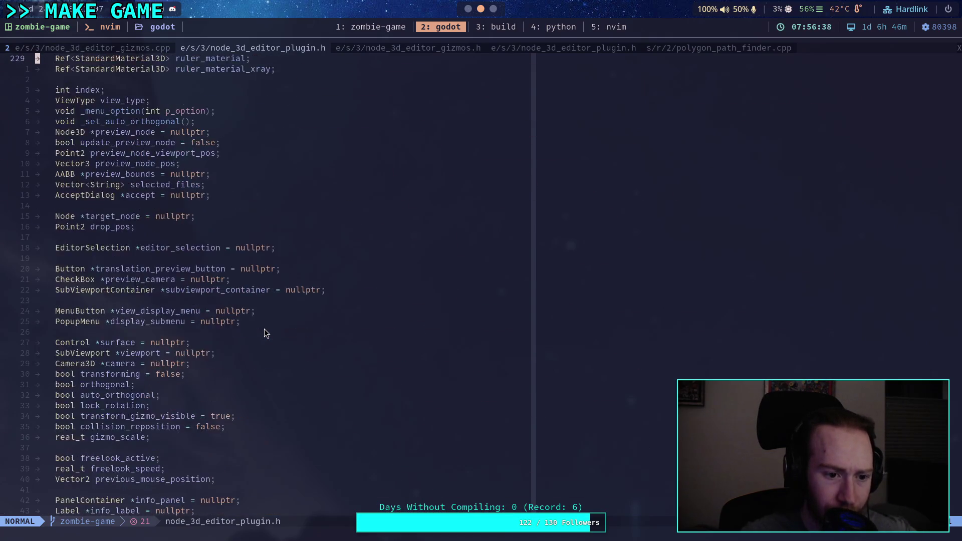
scroll(265, 334, down, 20)
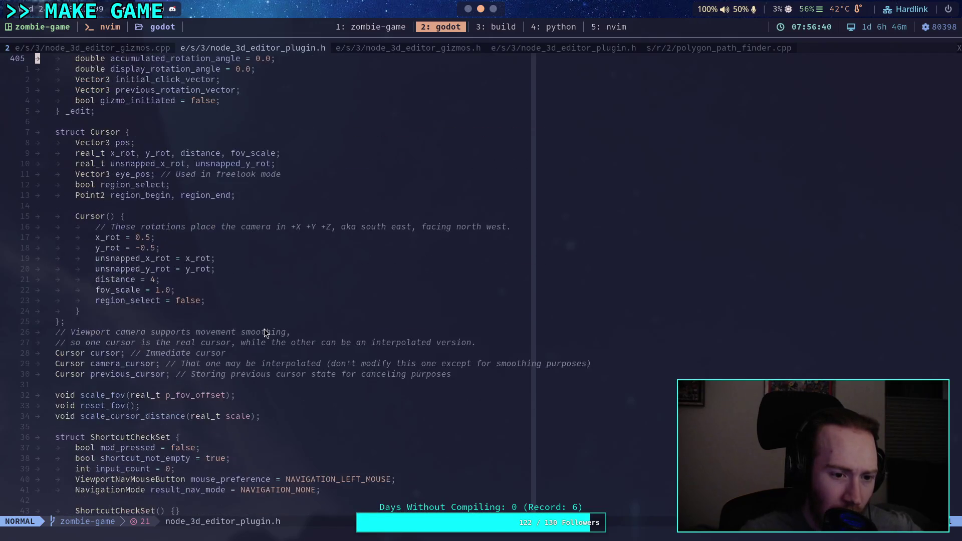
scroll(266, 334, down, 20)
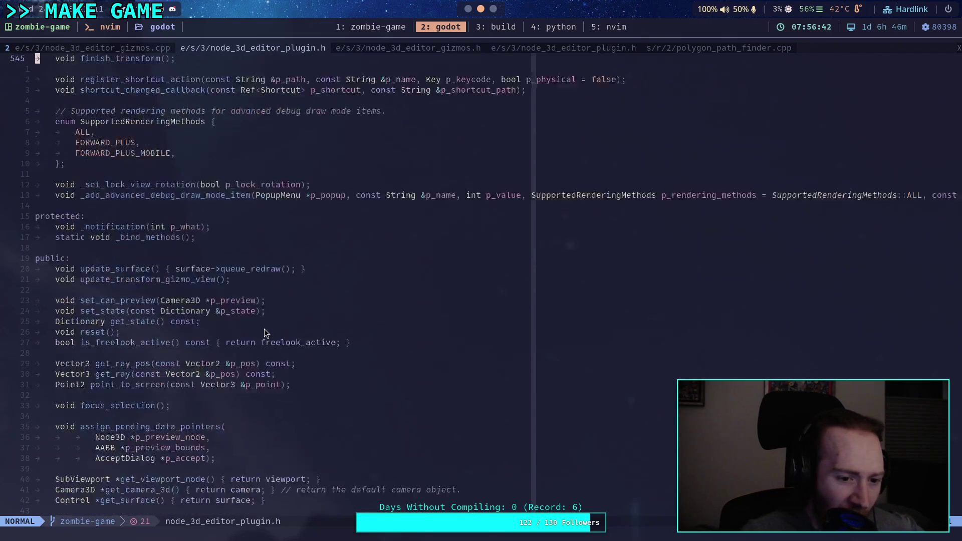
scroll(265, 334, down, 12)
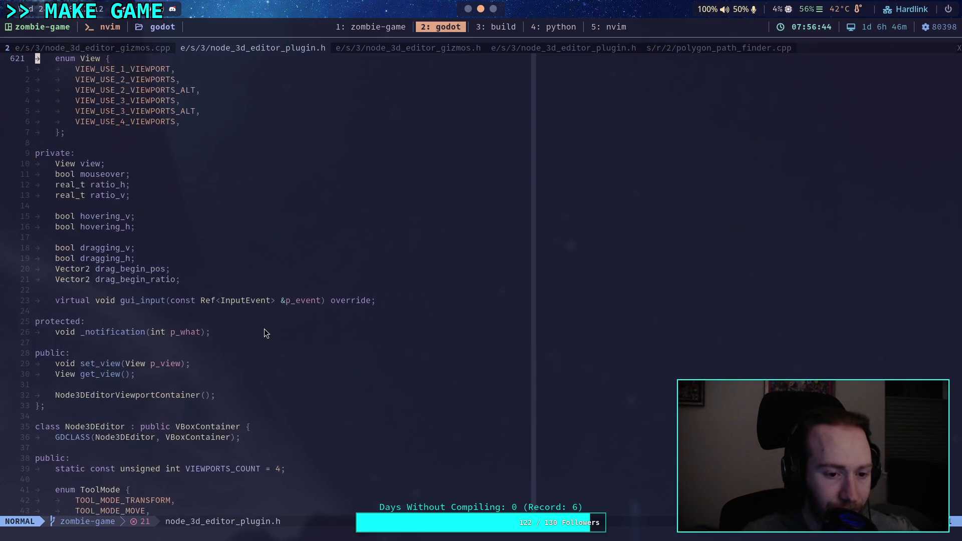
scroll(265, 333, down, 20)
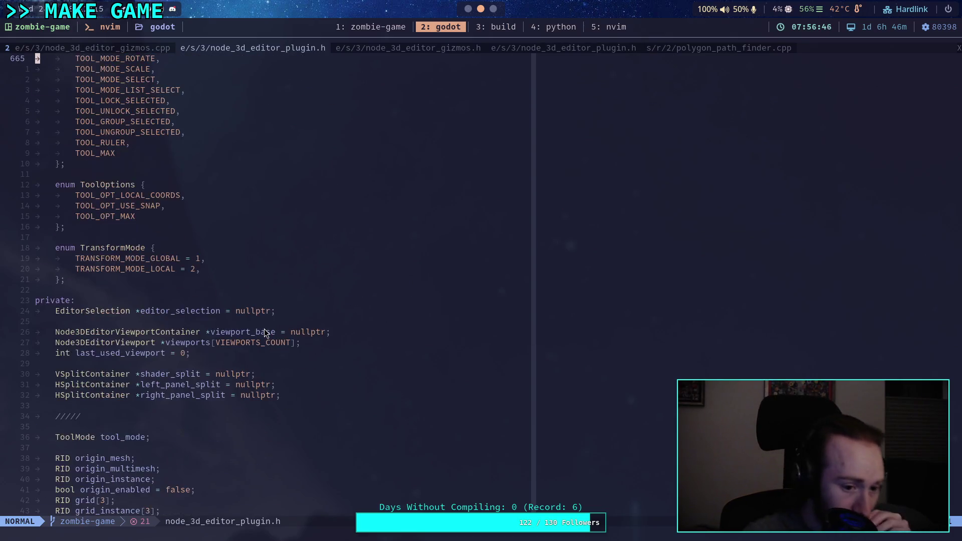
scroll(265, 333, down, 20)
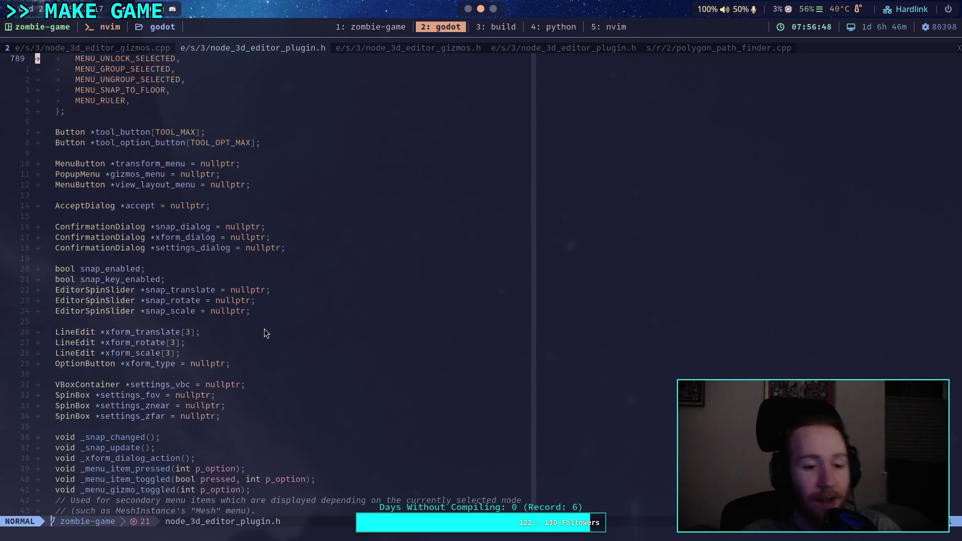
scroll(266, 333, down, 12)
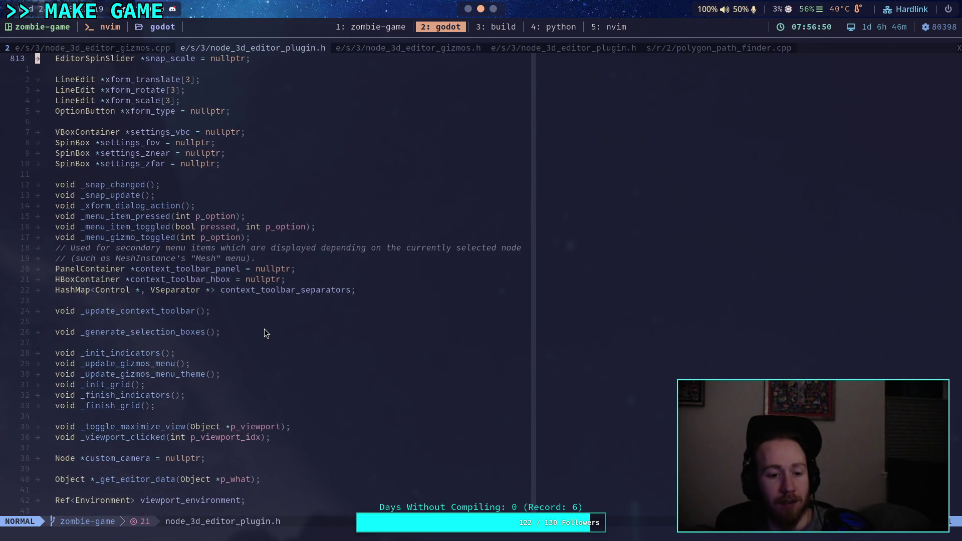
scroll(264, 331, down, 15)
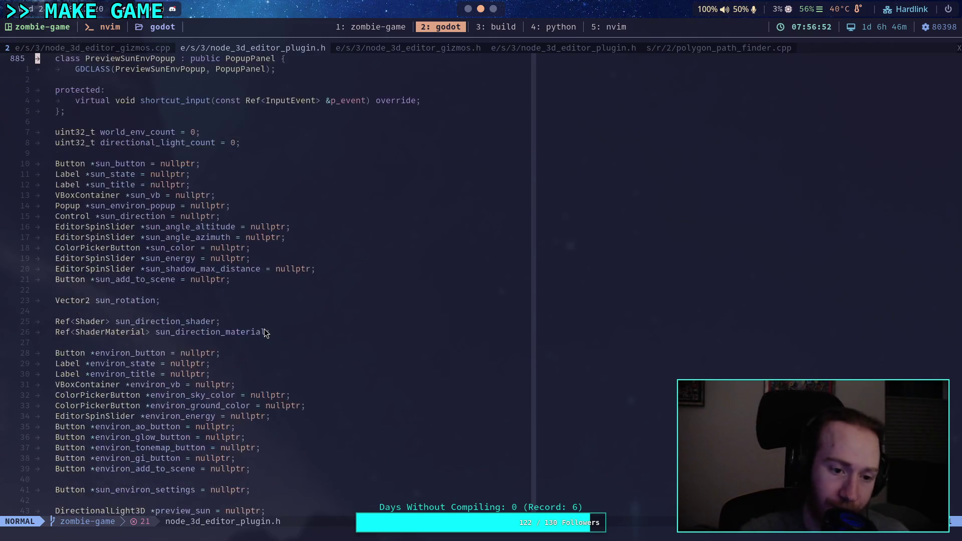
scroll(249, 321, down, 20)
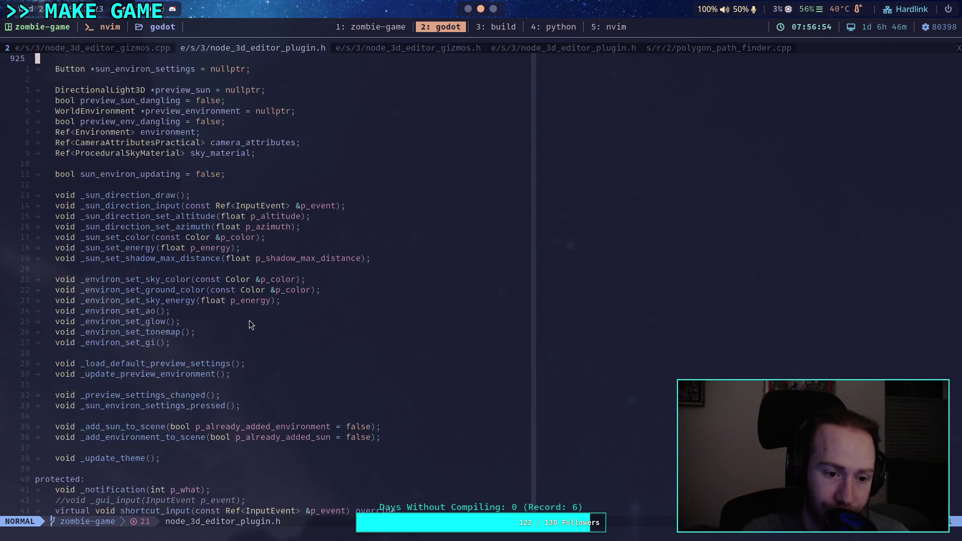
scroll(249, 321, down, 20)
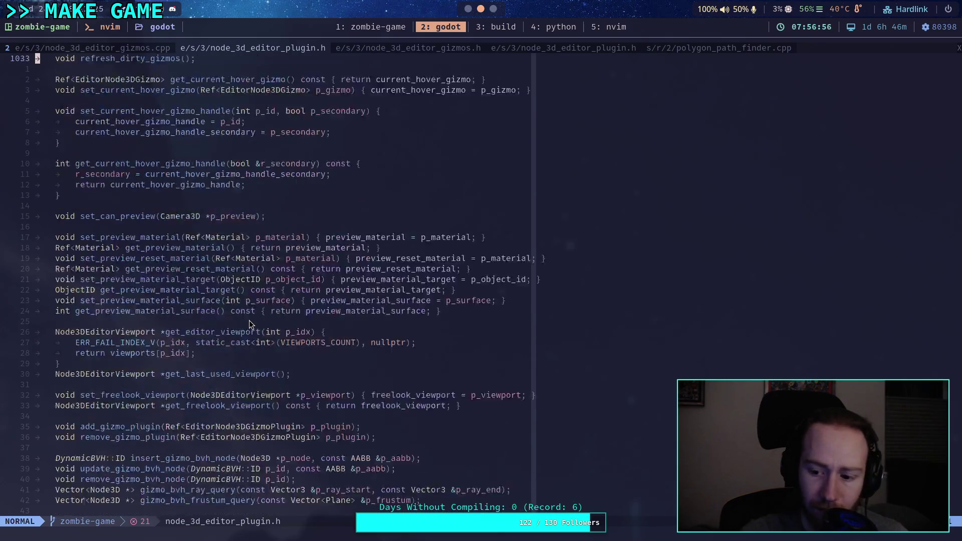
scroll(249, 321, down, 5)
scroll(249, 321, up, 5)
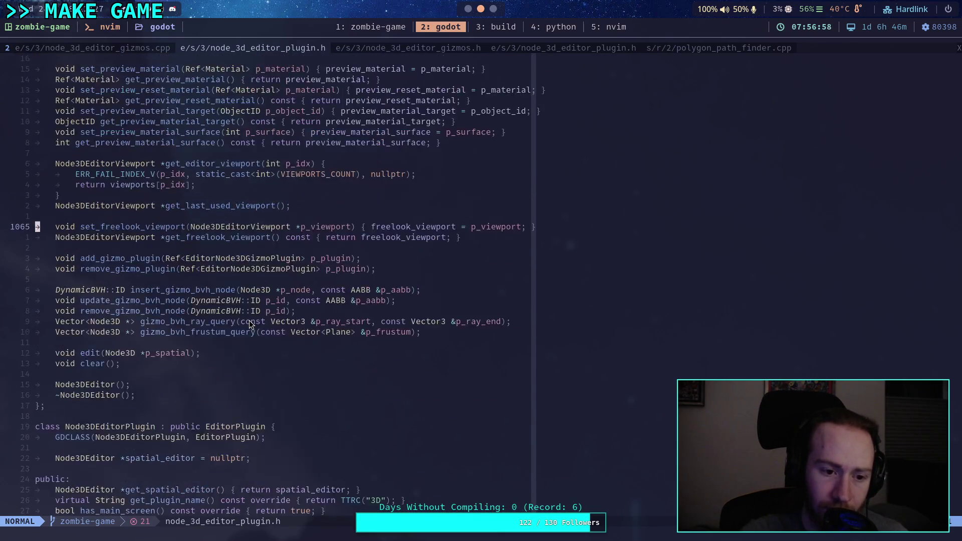
scroll(248, 320, up, 5)
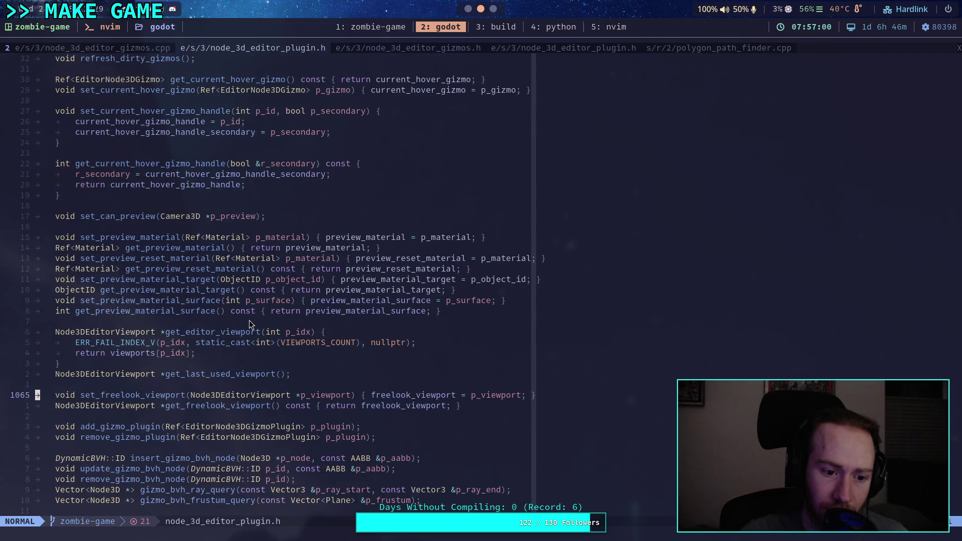
scroll(248, 320, down, 9)
scroll(248, 320, down, 15)
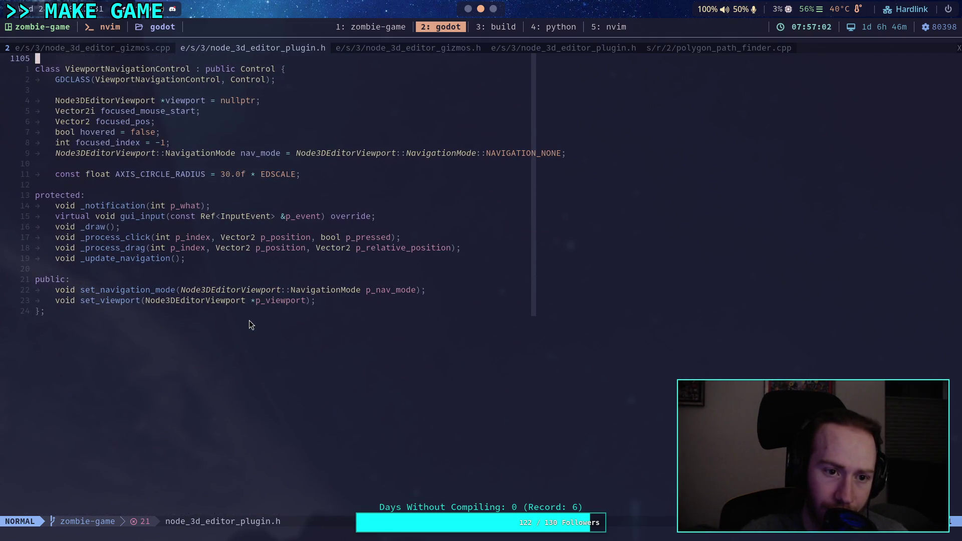
Step: Skim the node_3d_editor_gizmos.h buffer, then switch to node_3d_editor_gizmos.cpp
click(386, 47)
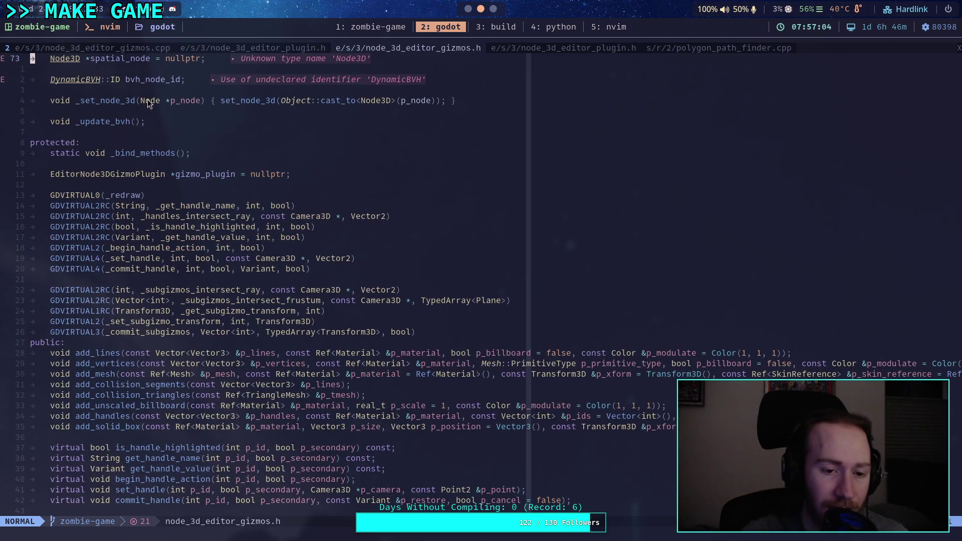
scroll(221, 223, down, 13)
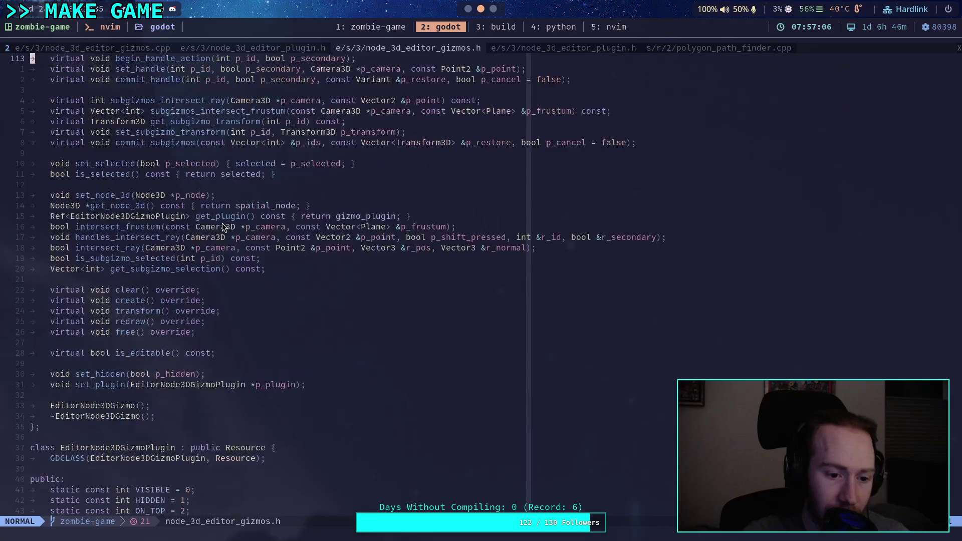
scroll(221, 224, up, 15)
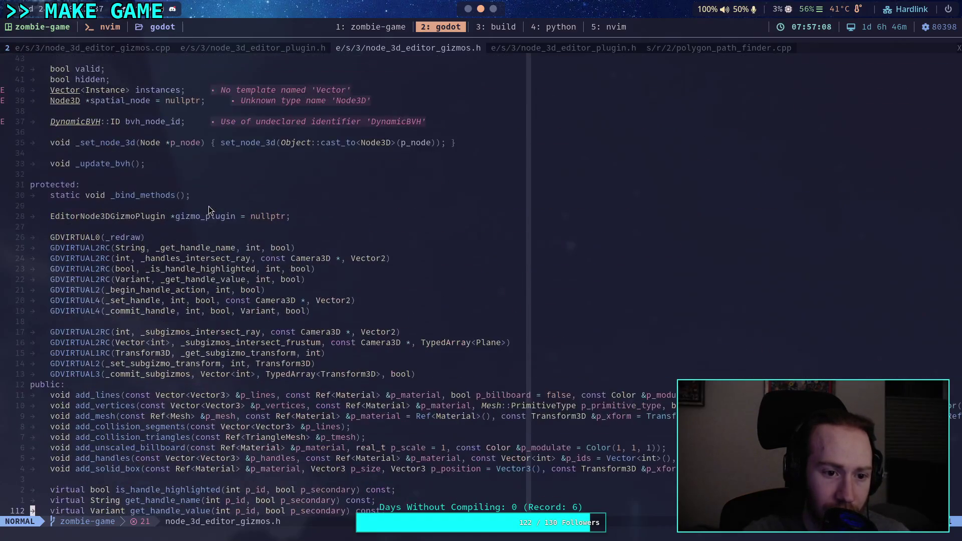
click(101, 45)
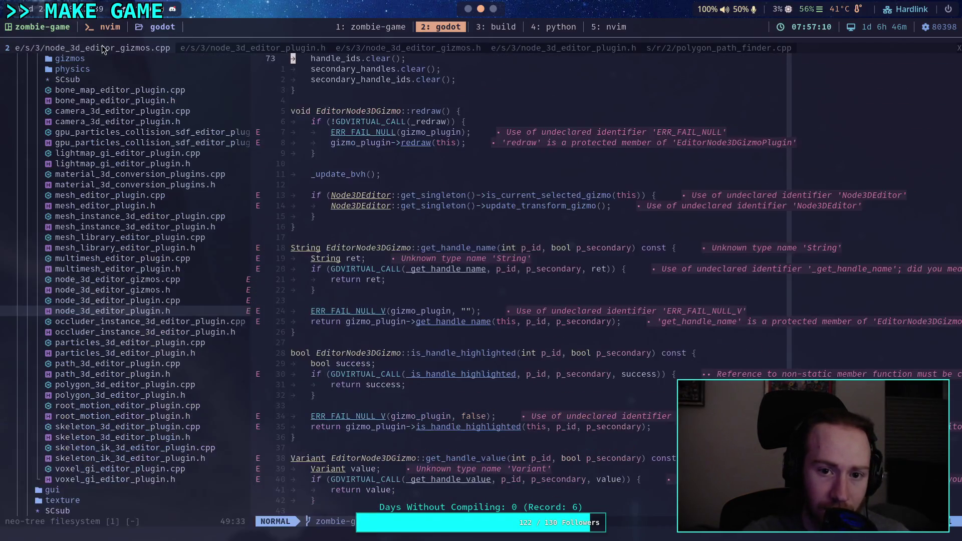
text(/g)
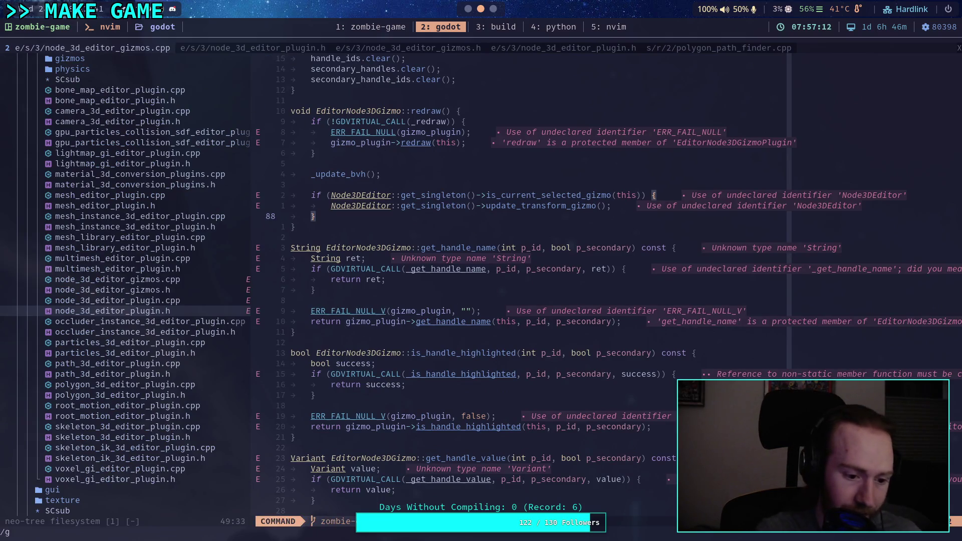
text(izmo_pl)
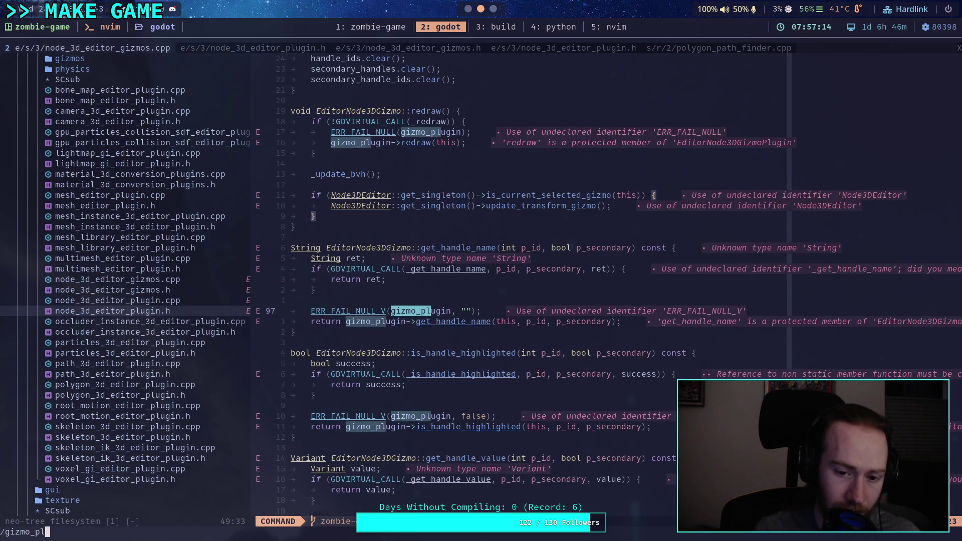
text(ugin =)
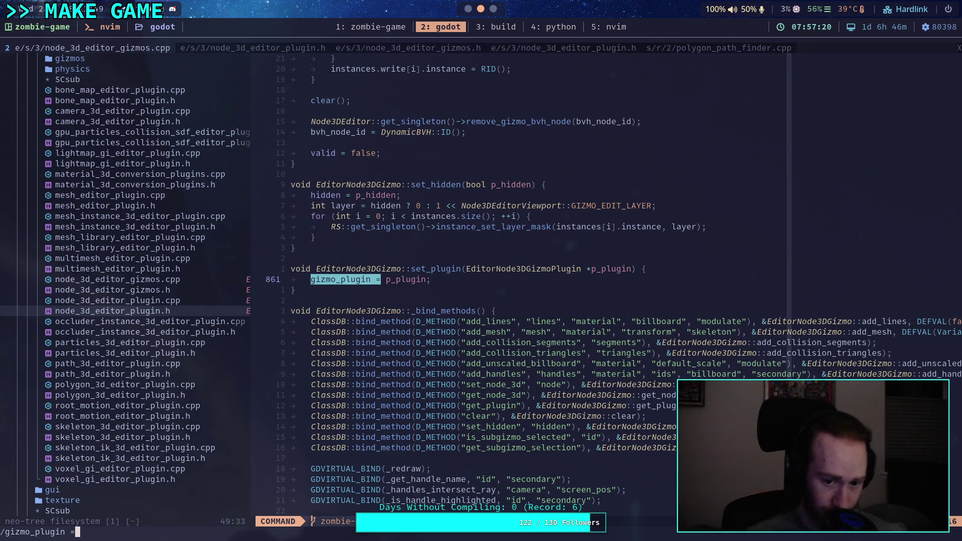
key(BackSpace)
key(BackSpace)
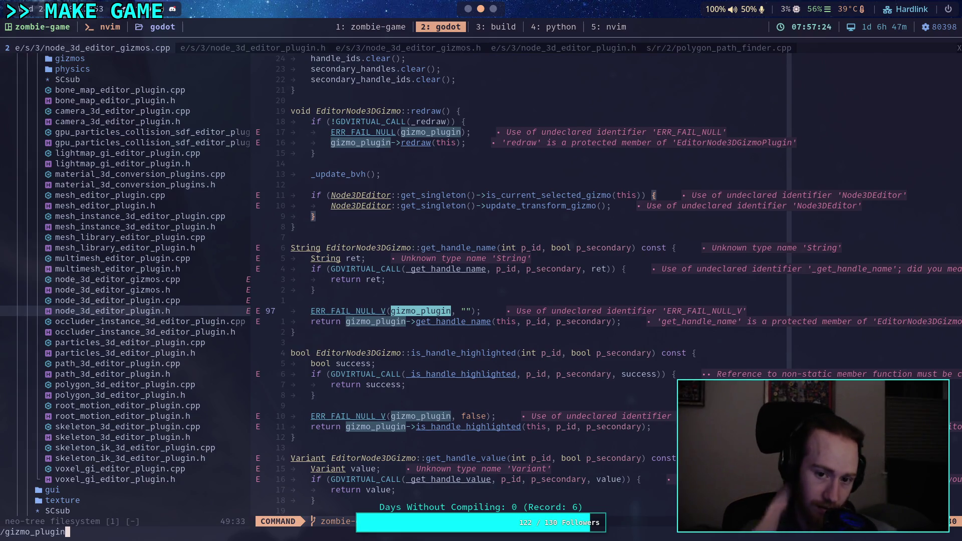
key(Return)
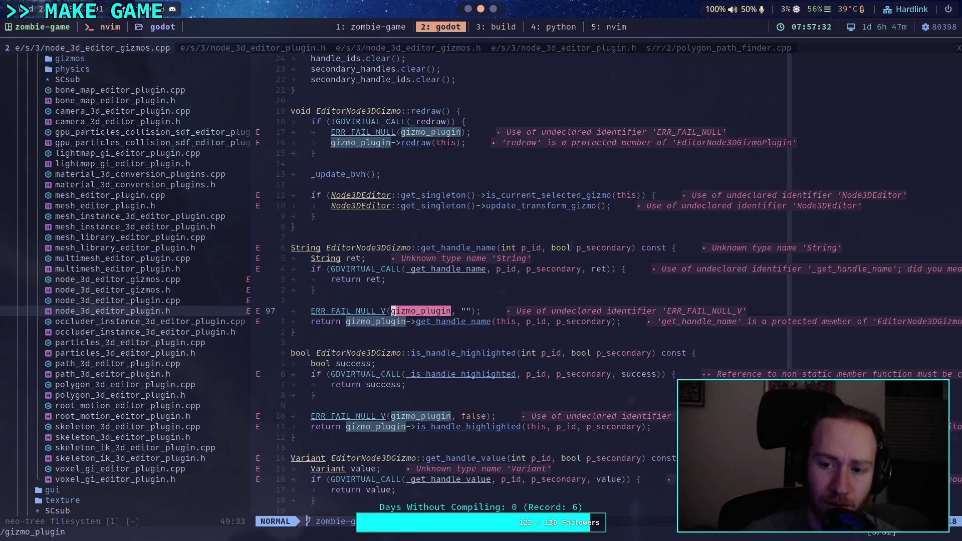
double_click(529, 207)
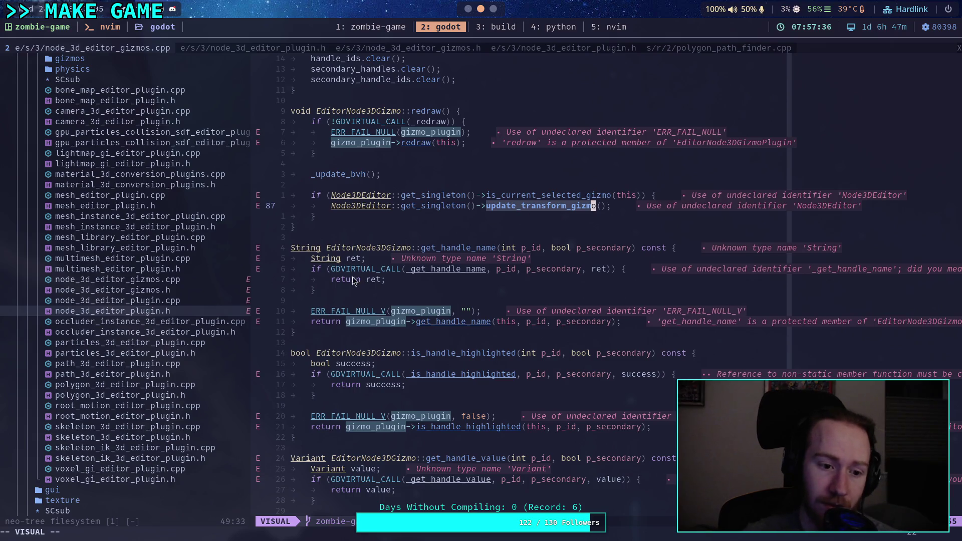
scroll(176, 280, up, 4)
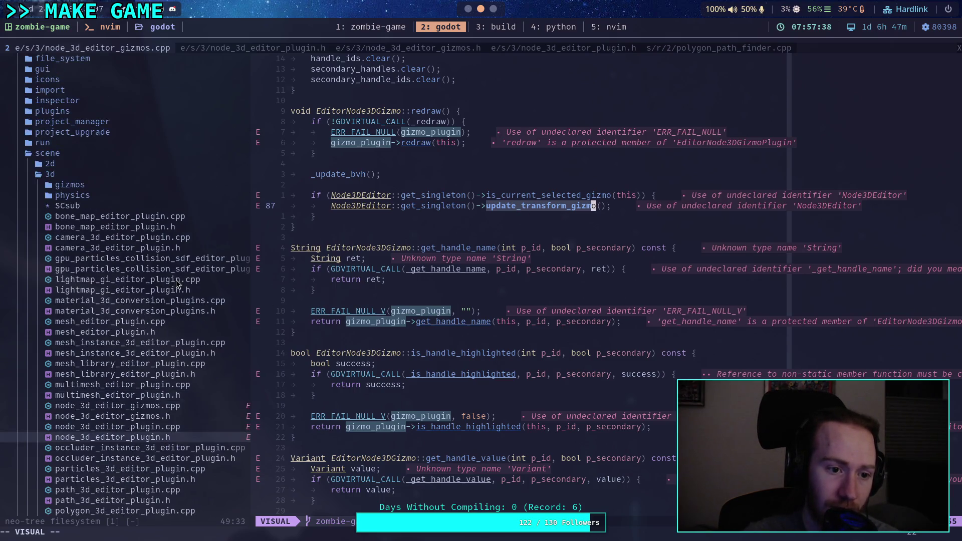
scroll(138, 261, down, 18)
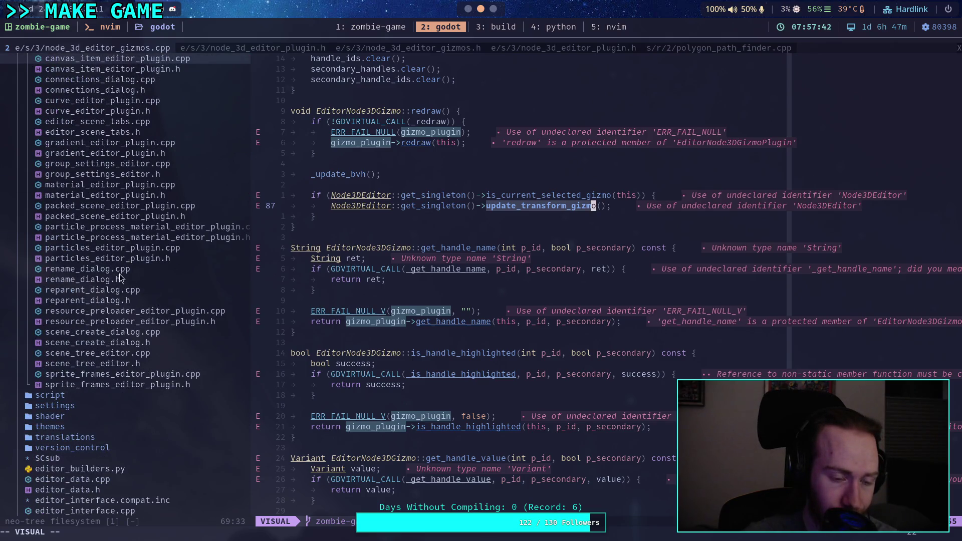
scroll(81, 343, down, 3)
click(62, 311)
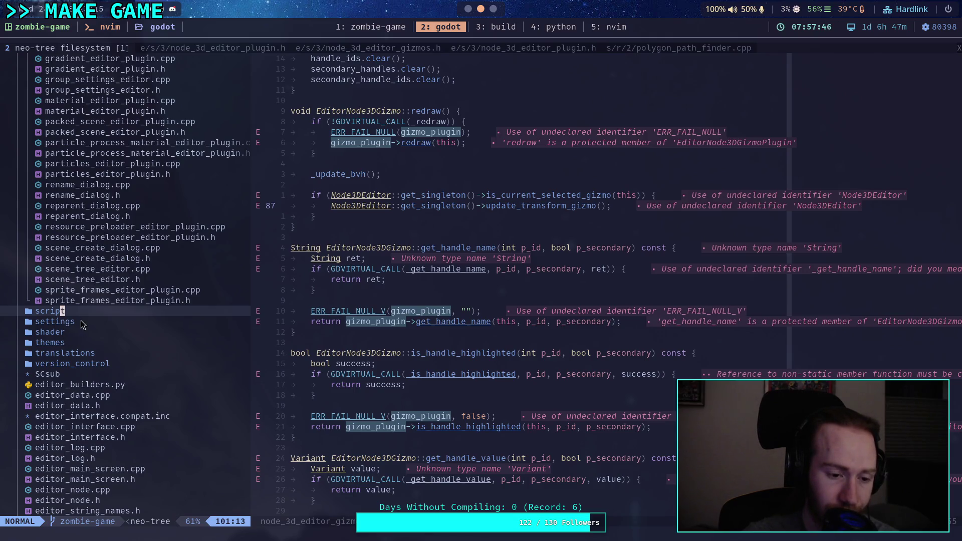
scroll(74, 345, down, 5)
scroll(85, 314, down, 5)
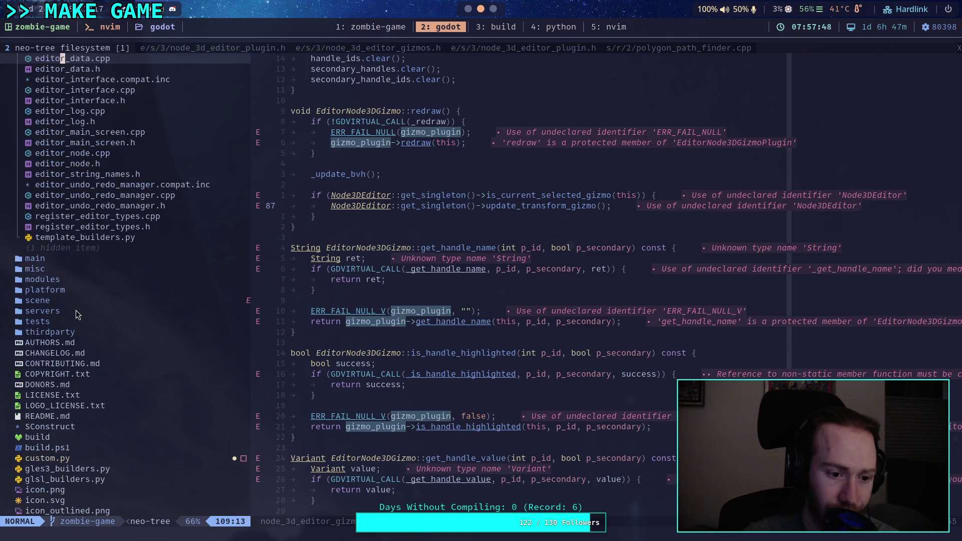
click(67, 301)
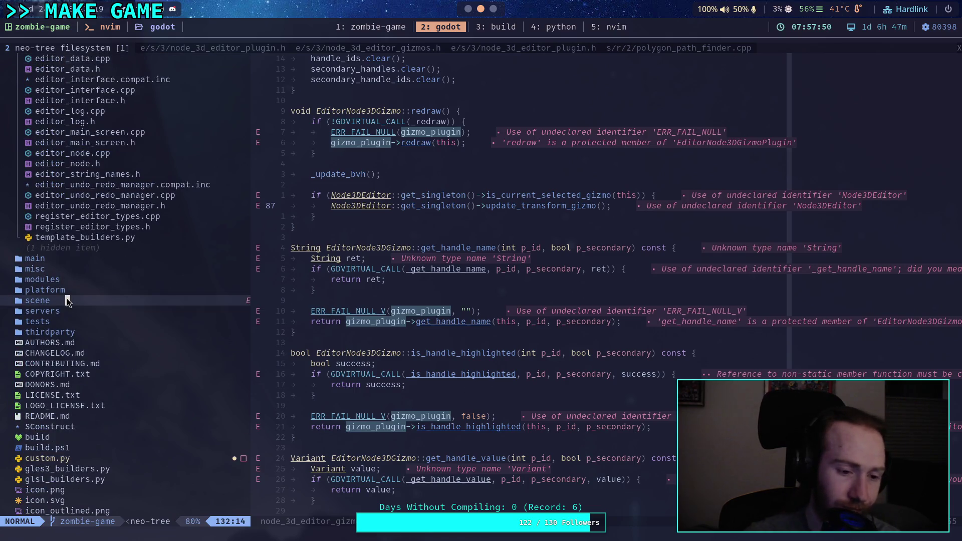
scroll(67, 300, up, 20)
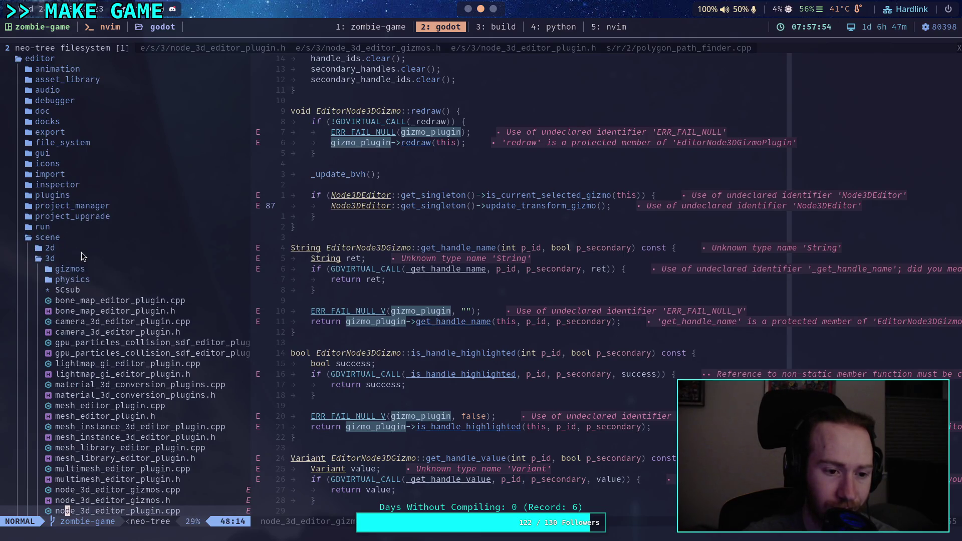
scroll(82, 253, down, 7)
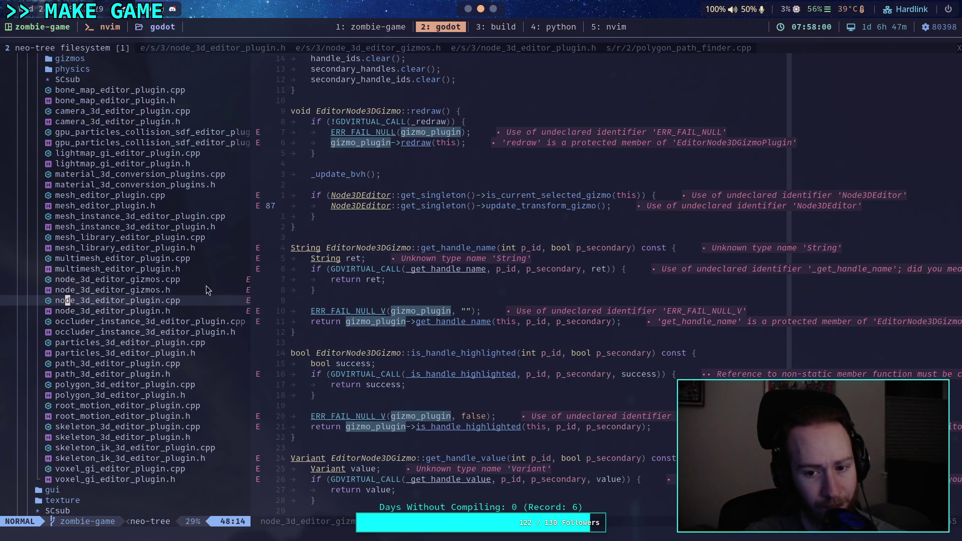
click(466, 216)
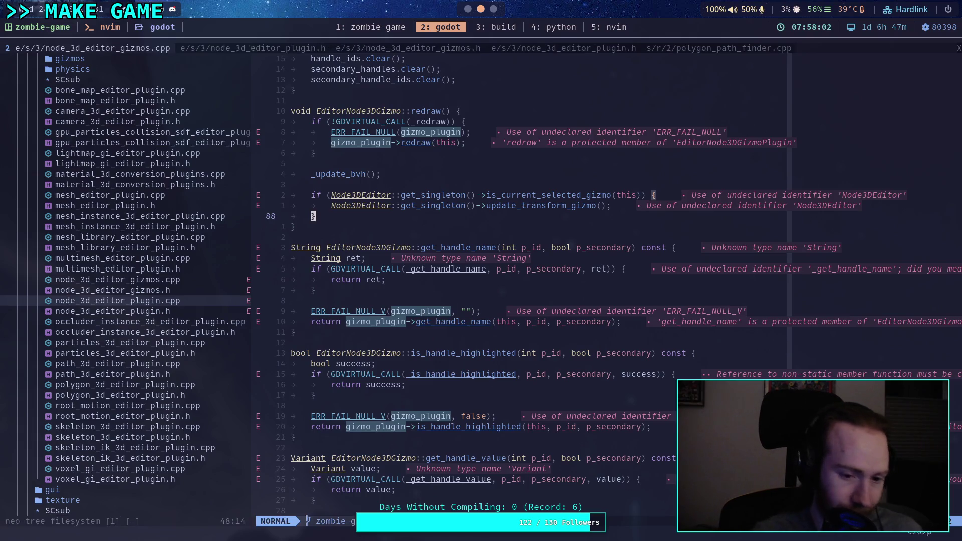
Step: Live-grep the project for update_transform_gizmo and browse the matches
key(space)
text(fgupdate_tra)
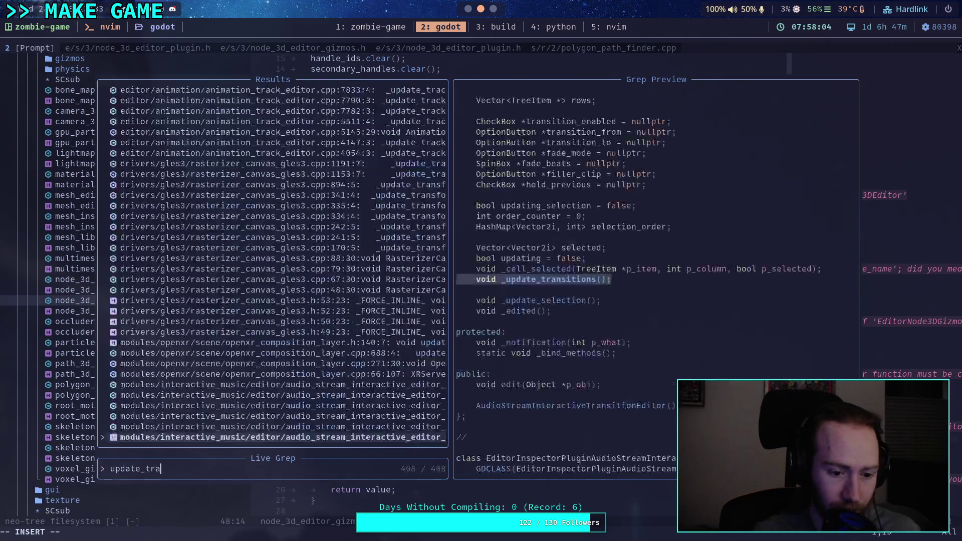
text(nsform_gizmo)
key(Up)
key(Up)
key(Up)
key(Up)
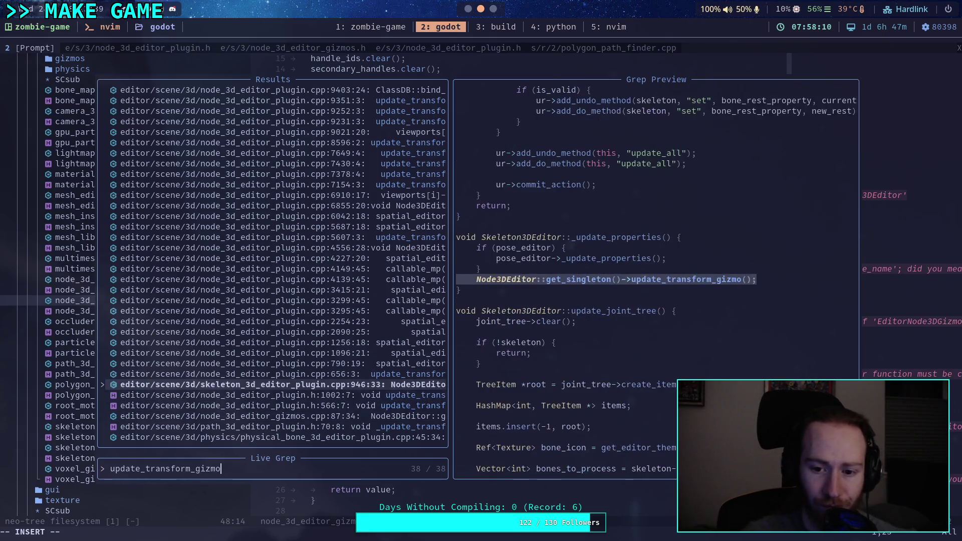
key(Up)
key(Up)
key(Up)
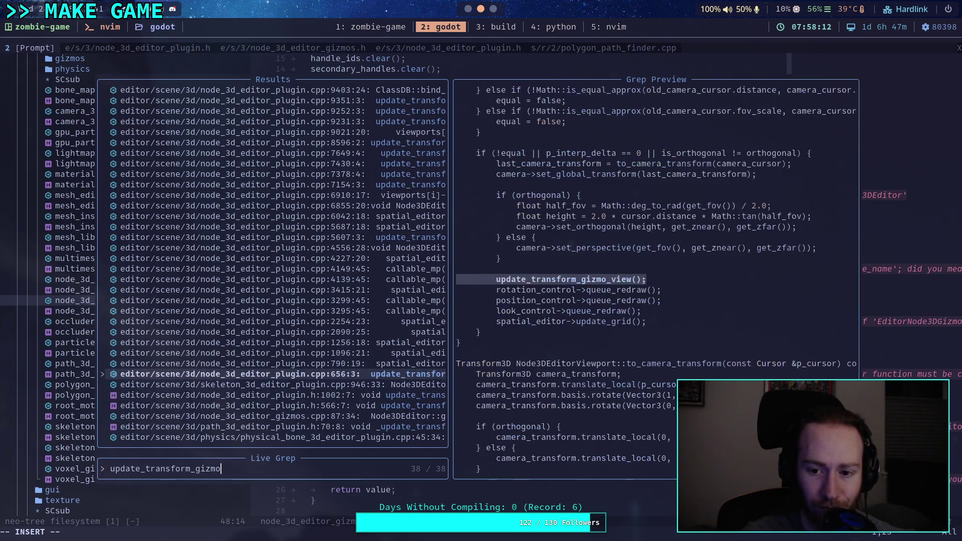
key(Up)
key(Down)
key(Down)
key(Down)
key(Down)
key(Down)
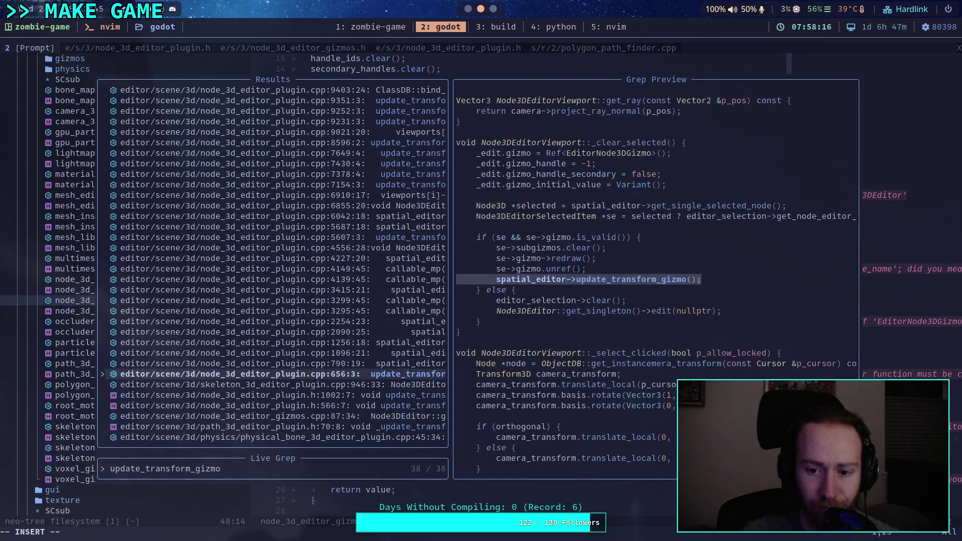
Step: Open node_3d_editor_plugin.cpp at the Node3DEditor::update_transform_gizmo definition (6855:20)
key(Up)
key(Up)
key(Up)
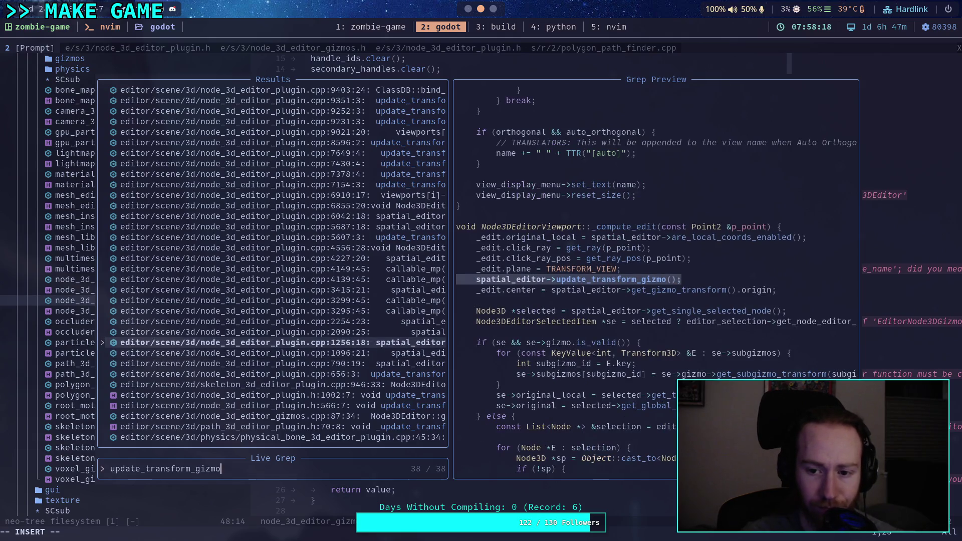
key(Up)
key(Up)
key(Up)
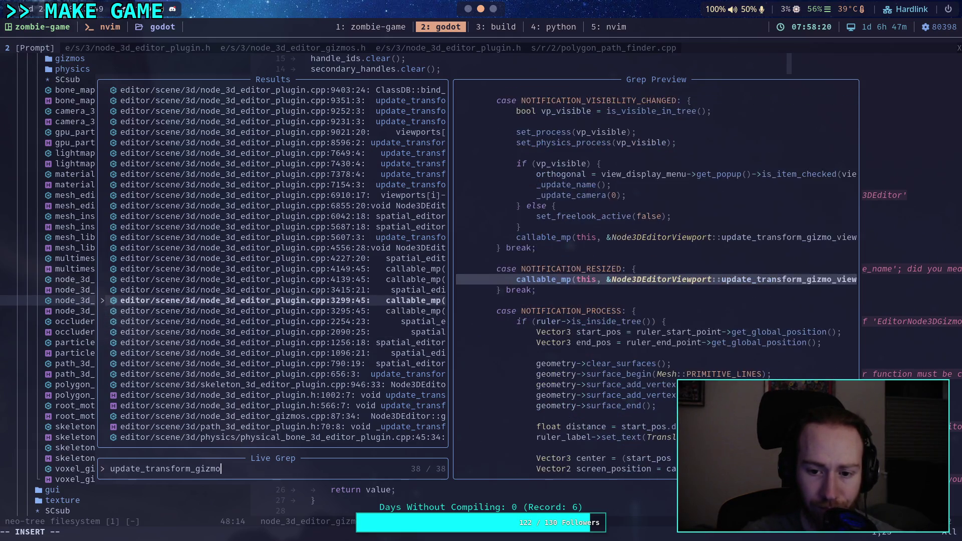
key(Up)
key(Up)
key(Up)
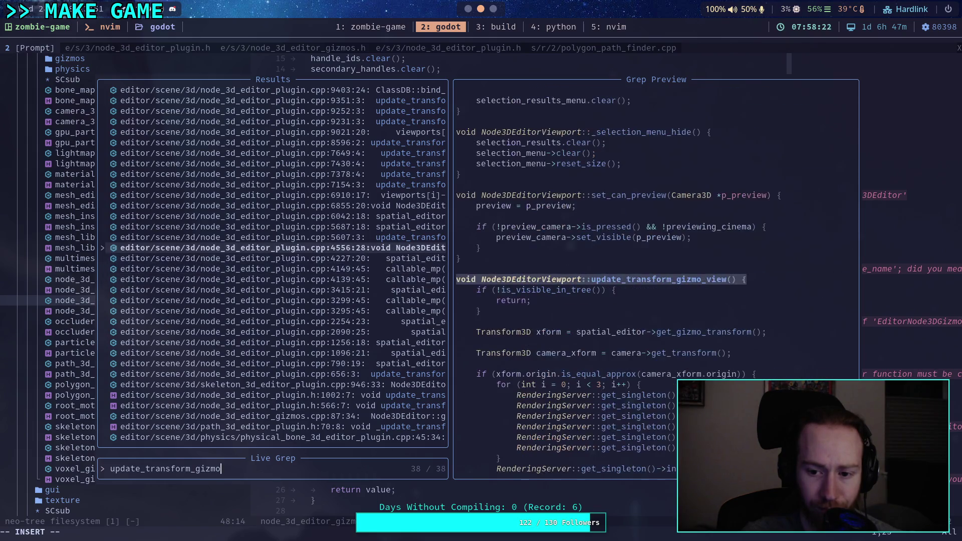
key(Up)
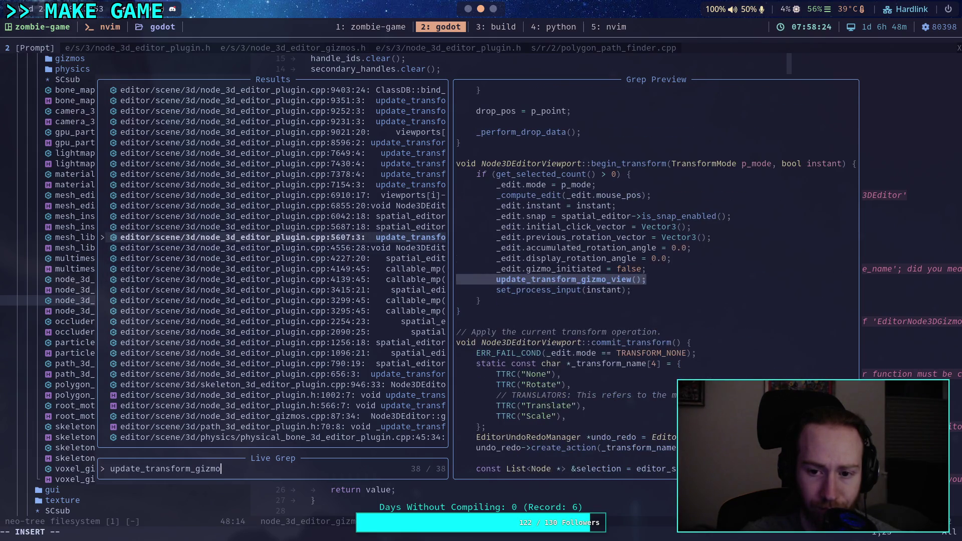
key(Up)
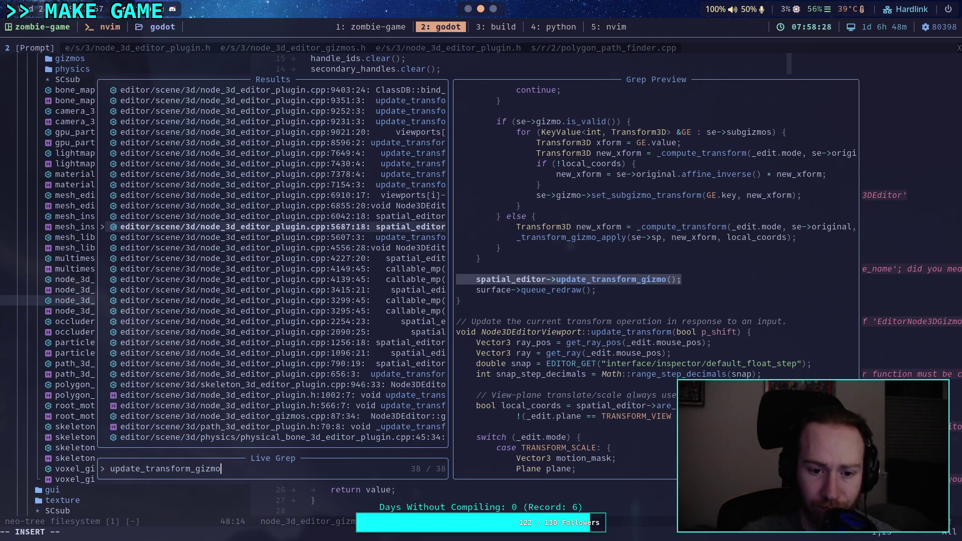
key(Up)
key(Up)
key(Up)
key(Down)
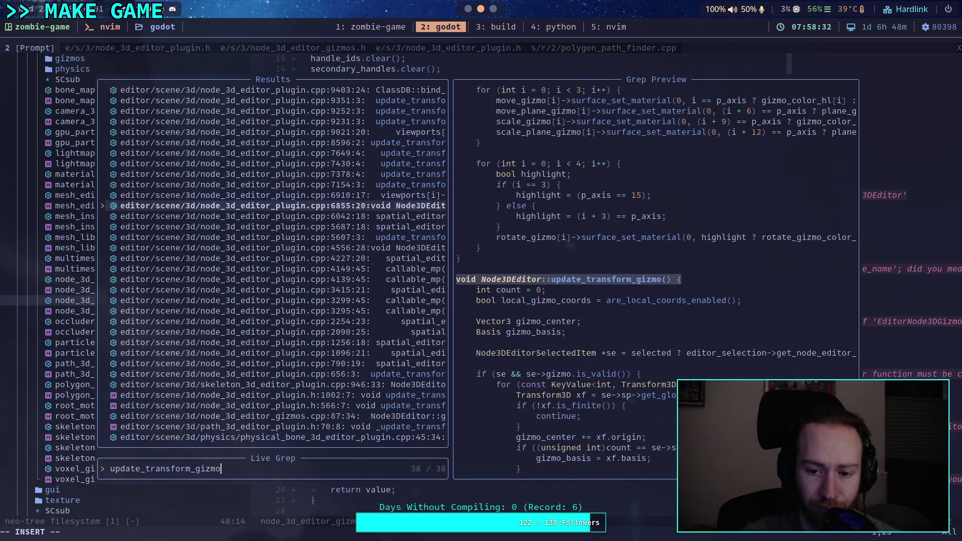
key(Return)
scroll(505, 275, down, 9)
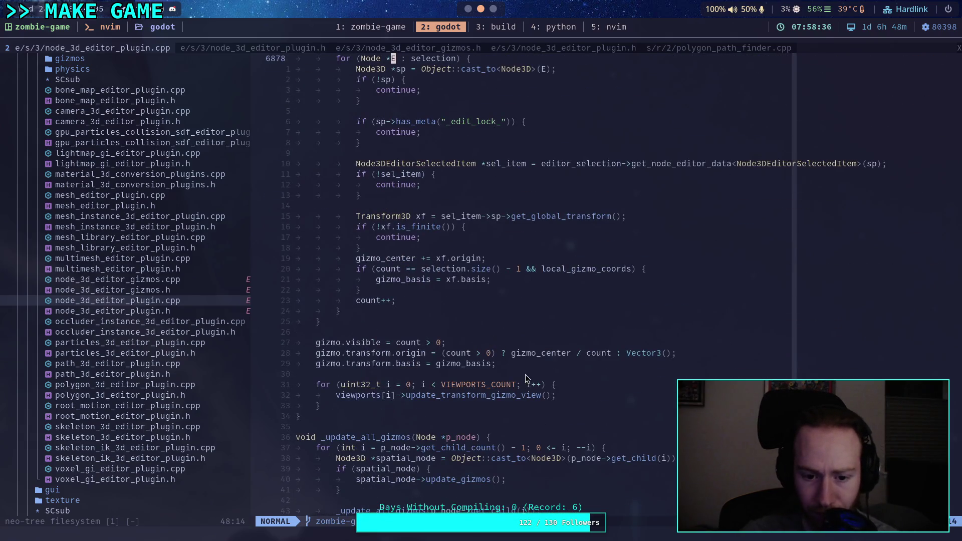
scroll(556, 346, up, 5)
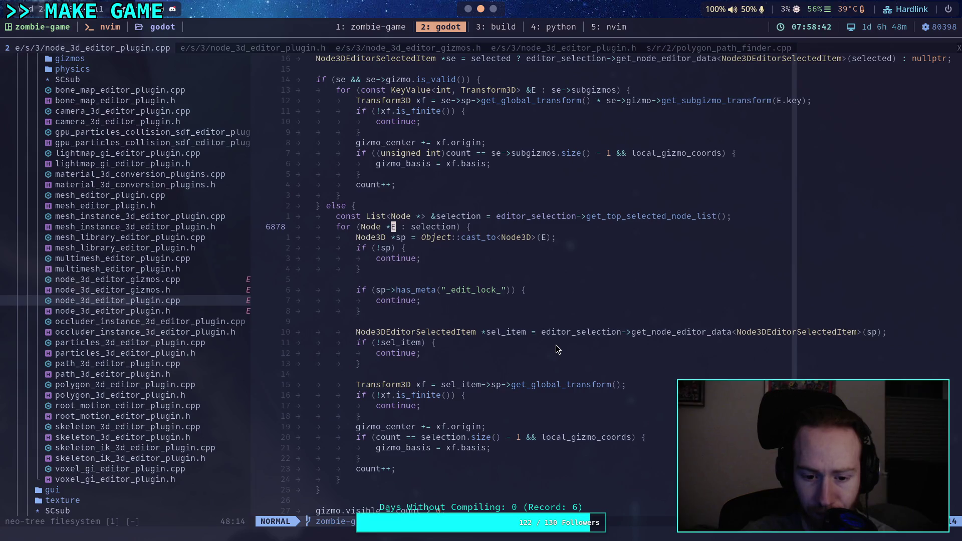
scroll(555, 347, up, 4)
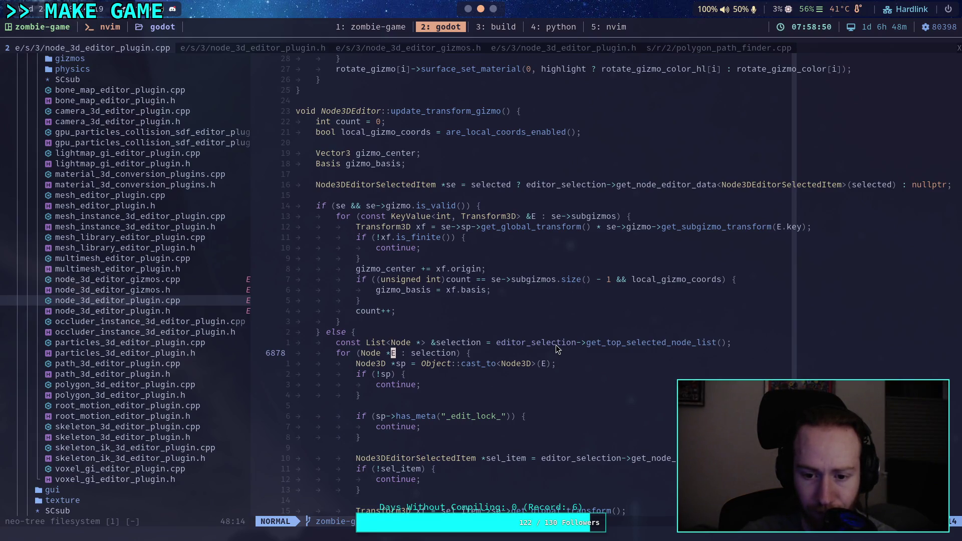
scroll(556, 346, down, 7)
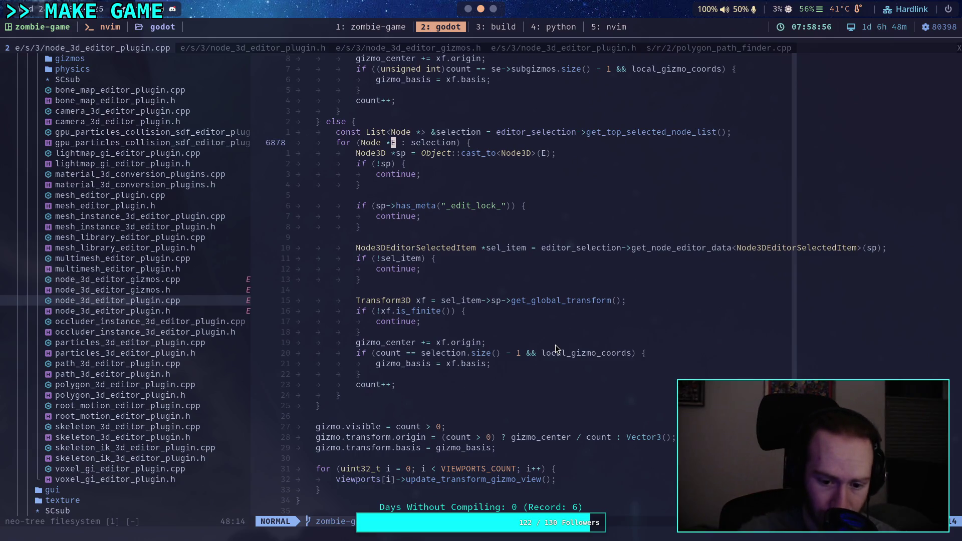
scroll(555, 345, down, 5)
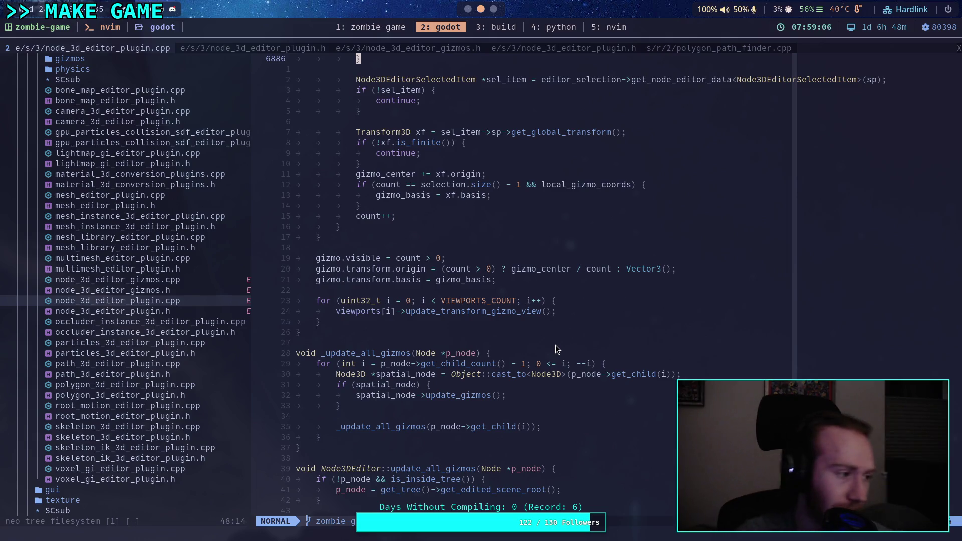
scroll(174, 284, up, 4)
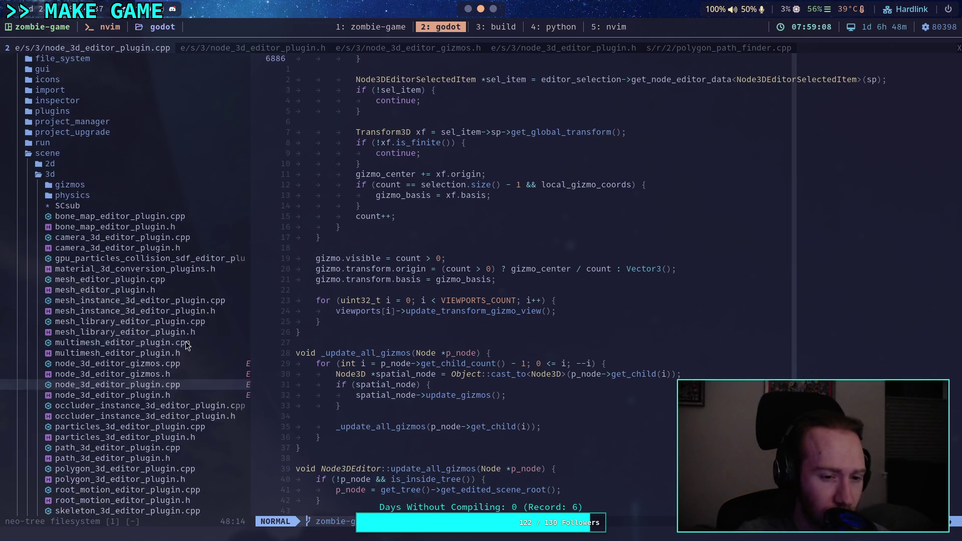
Step: Switch to Godot's 3D view showing TerrainInstanceRegion2 on the terrain
click(467, 8)
click(413, 13)
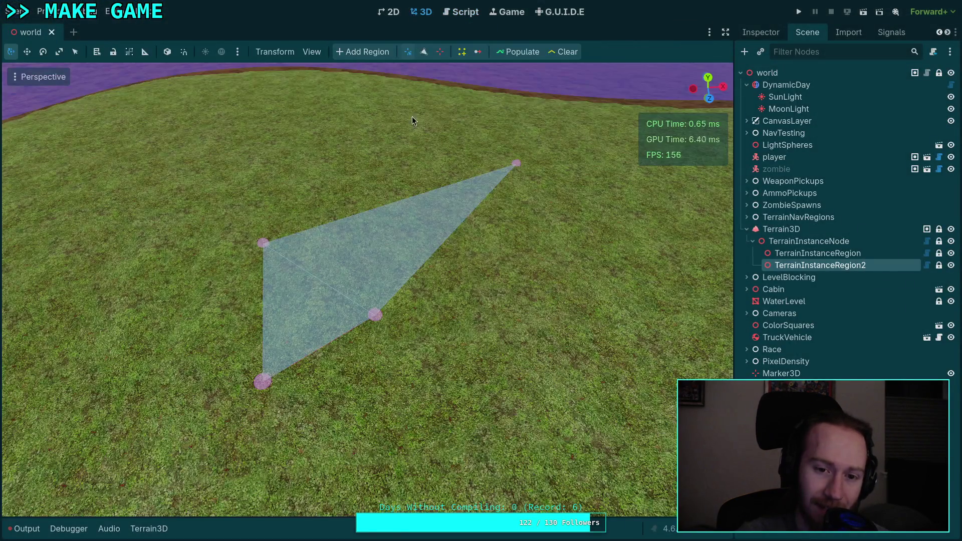
scroll(341, 259, down, 5)
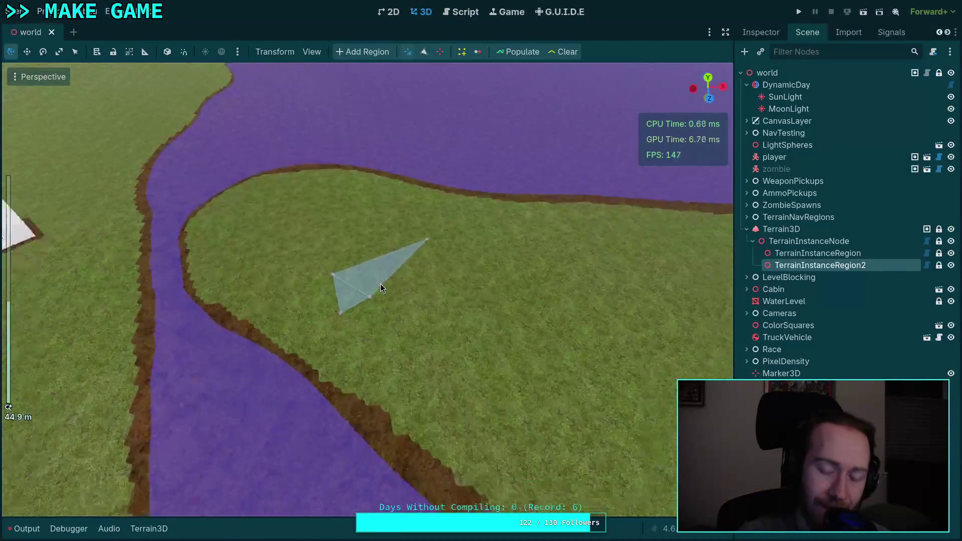
scroll(380, 284, up, 6)
scroll(381, 282, down, 4)
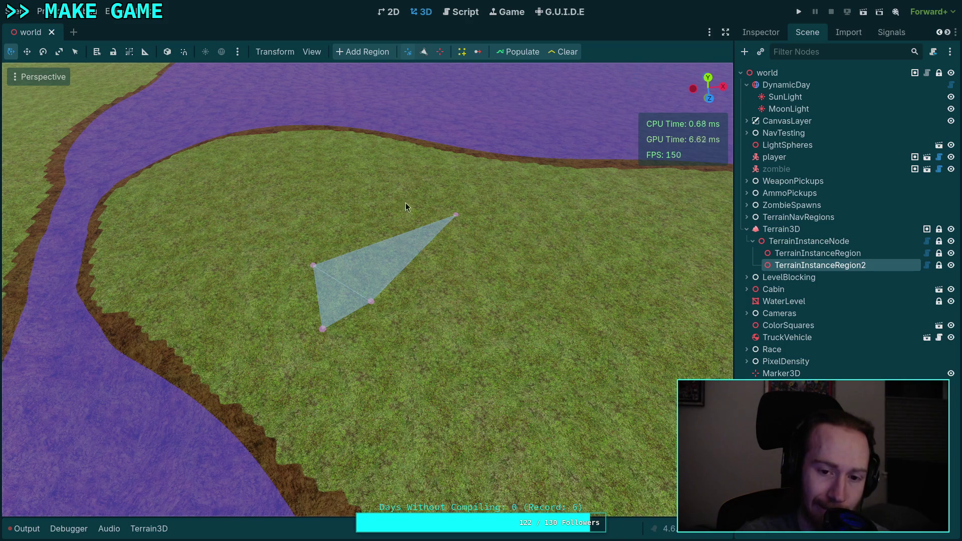
Step: Drag the region polygon's corner handles to new positions, undoing unwanted moves
mouse_move(375, 302)
mouse_down()
mouse_move(490, 314)
mouse_move(502, 335)
mouse_up()
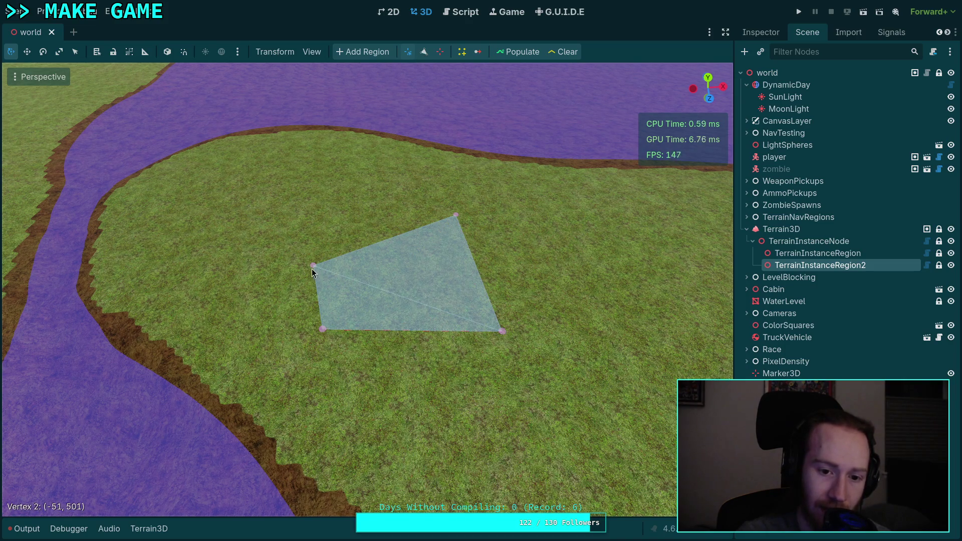
drag(311, 269, 351, 217)
mouse_move(325, 330)
mouse_down()
mouse_move(470, 282)
mouse_move(354, 326)
mouse_up()
drag(500, 330, 374, 236)
key(ctrl+z)
mouse_move(456, 214)
mouse_down()
mouse_move(425, 250)
mouse_move(395, 253)
mouse_move(384, 305)
mouse_move(457, 221)
mouse_move(473, 221)
mouse_up()
mouse_move(513, 344)
mouse_down()
mouse_move(416, 259)
mouse_move(383, 245)
mouse_up()
key(ctrl+z)
mouse_move(351, 217)
mouse_down()
mouse_move(458, 213)
mouse_move(498, 244)
mouse_up()
mouse_move(519, 212)
mouse_down()
mouse_move(311, 209)
mouse_move(296, 361)
mouse_move(406, 425)
mouse_move(261, 284)
mouse_move(312, 236)
mouse_move(350, 230)
mouse_move(288, 383)
mouse_move(413, 398)
mouse_move(384, 332)
mouse_move(387, 315)
mouse_move(421, 255)
mouse_move(483, 191)
mouse_move(431, 332)
mouse_move(439, 357)
mouse_move(467, 205)
mouse_move(411, 257)
mouse_move(326, 249)
mouse_move(323, 227)
mouse_move(363, 189)
mouse_move(372, 153)
mouse_up()
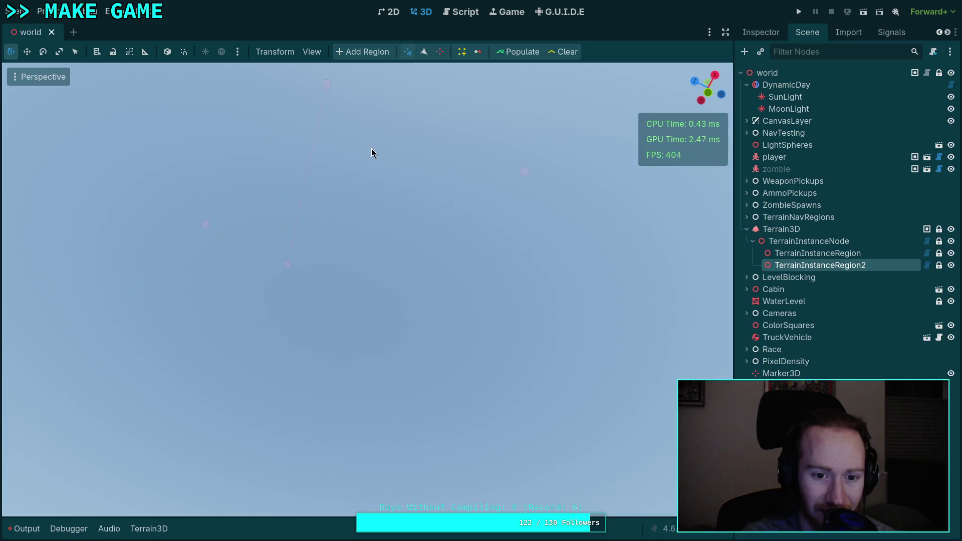
Step: Enlarge the region into a bigger quadrilateral and check the material.cpp:65 render-priority error in Output
mouse_move(350, 248)
mouse_down()
mouse_move(504, 236)
mouse_move(560, 293)
mouse_move(518, 390)
mouse_move(392, 368)
mouse_move(380, 409)
mouse_up()
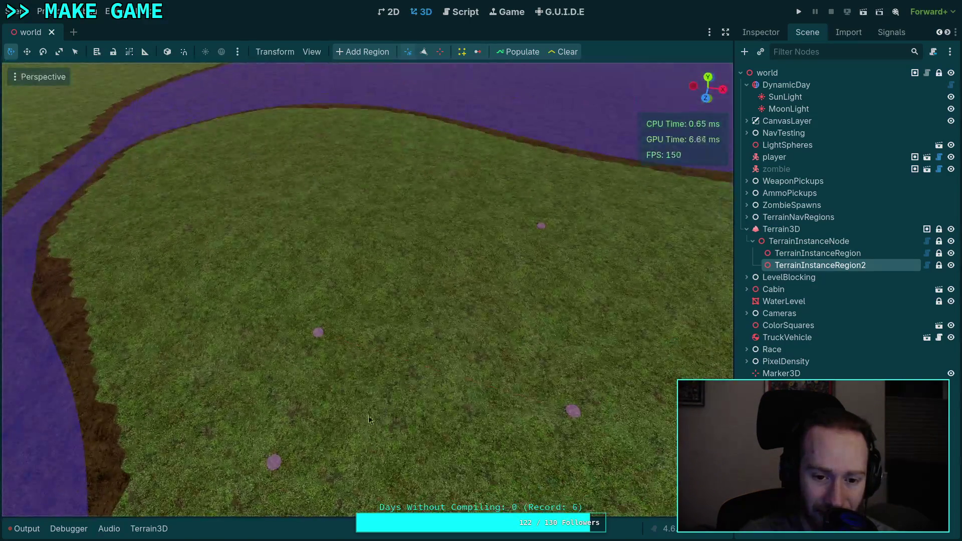
mouse_move(275, 464)
mouse_down()
mouse_move(358, 281)
mouse_move(368, 212)
mouse_up()
drag(320, 330, 441, 210)
drag(370, 211, 248, 293)
mouse_move(367, 343)
mouse_down()
mouse_move(335, 264)
mouse_move(328, 198)
mouse_up()
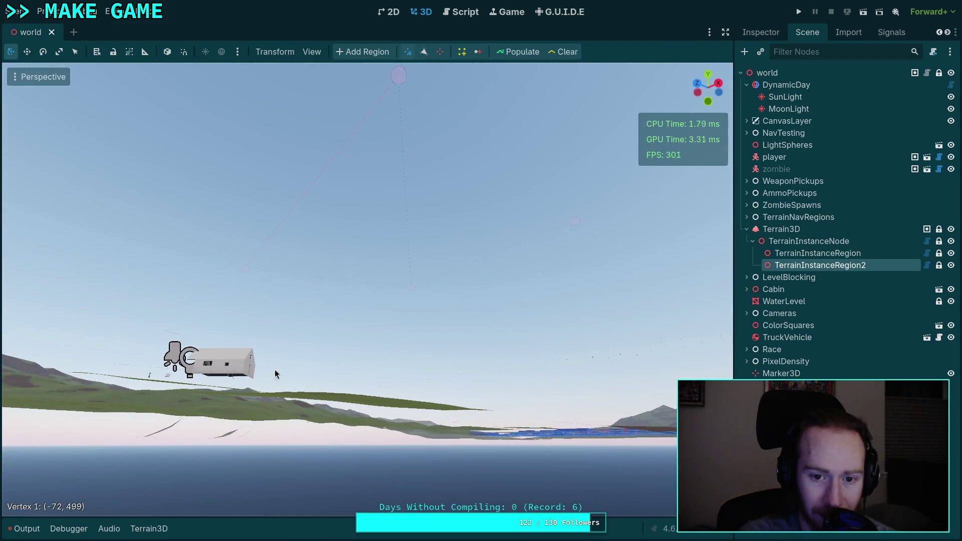
click(39, 530)
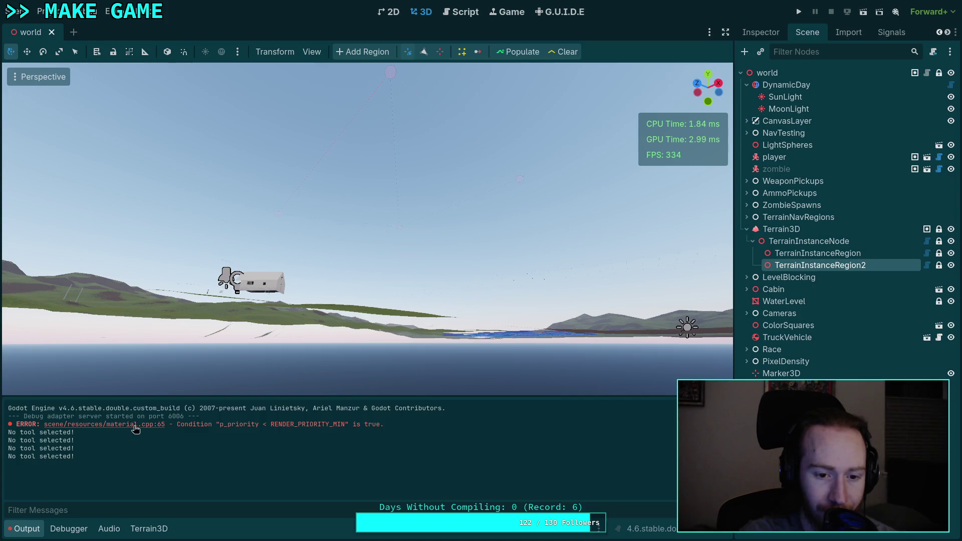
click(457, 11)
Step: Change SURFACE_MATERIAL's render priority to RENDER_PRIORITY_MIN + 1 in gizmos.gd and save
scroll(347, 266, up, 10)
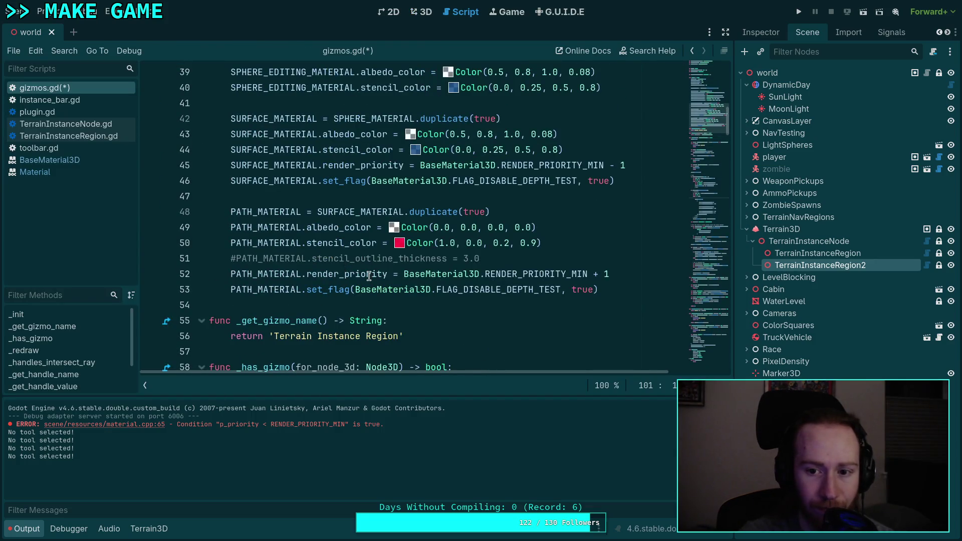
click(612, 165)
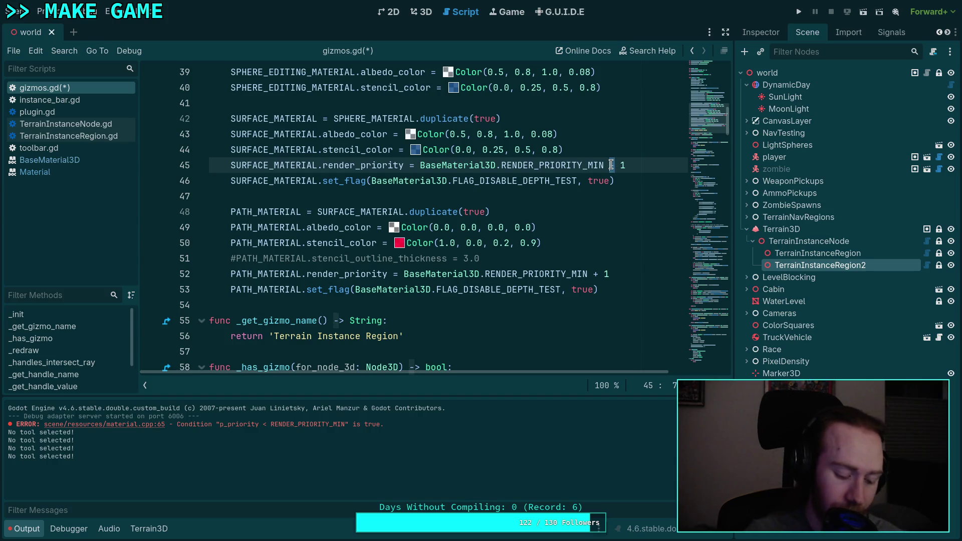
text(+)
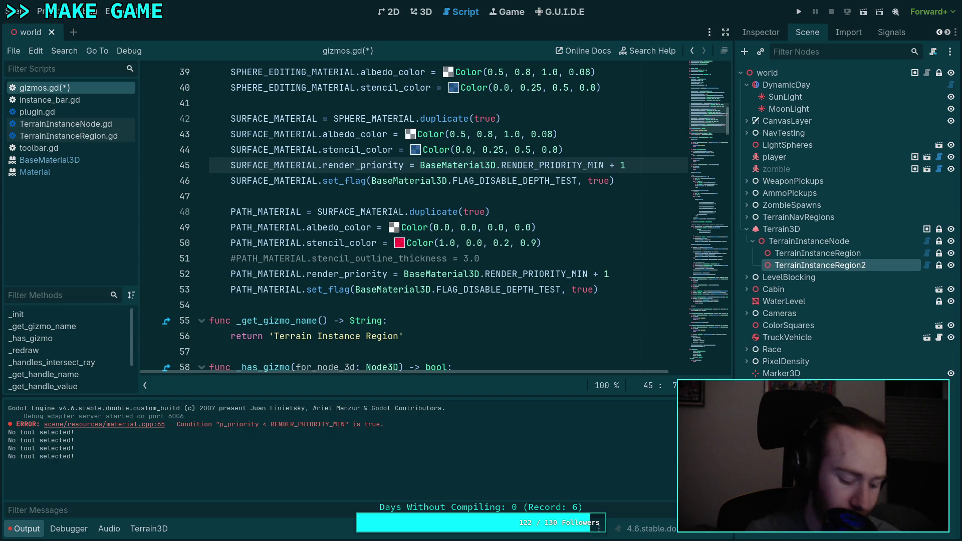
key(ctrl+s)
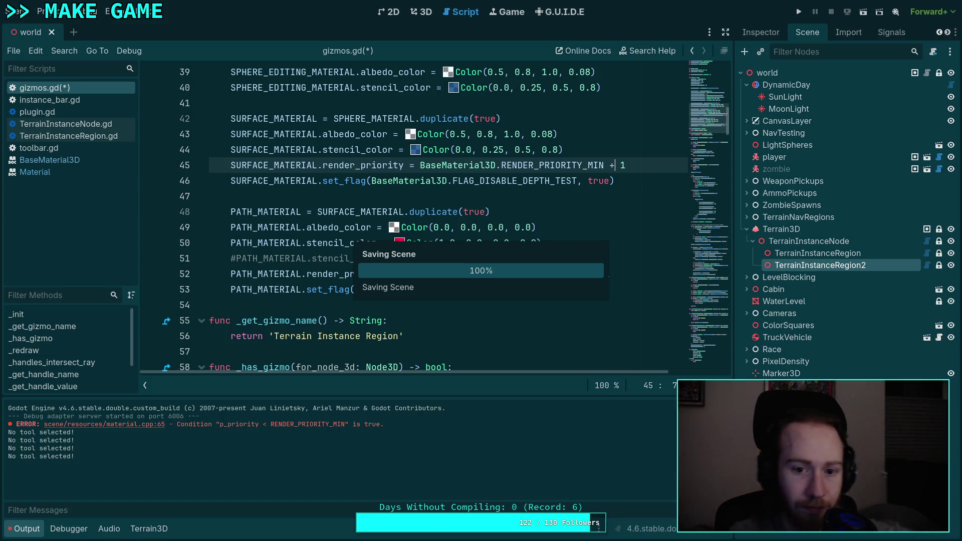
Step: Frame TerrainInstanceRegion2 in the 3D view and reload the current project
click(412, 15)
key(f)
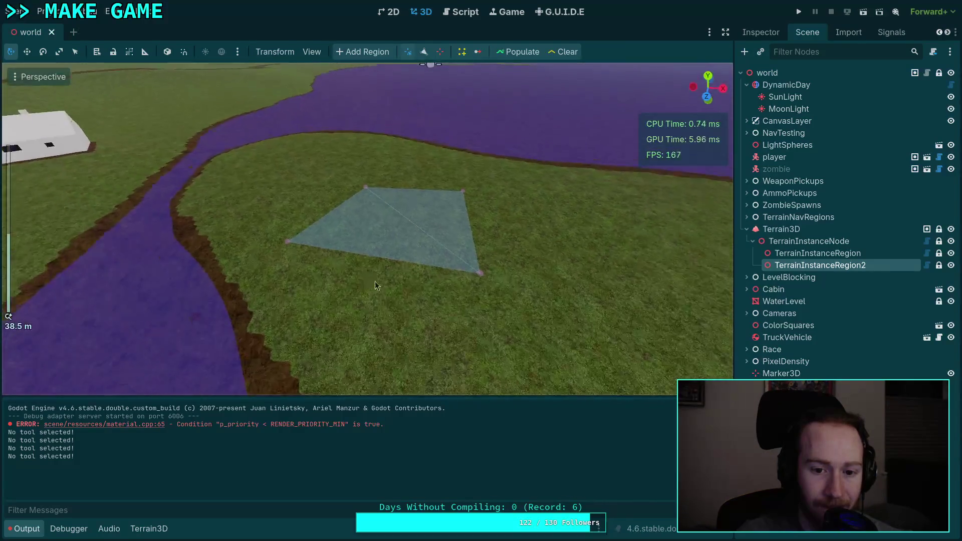
click(40, 11)
click(95, 146)
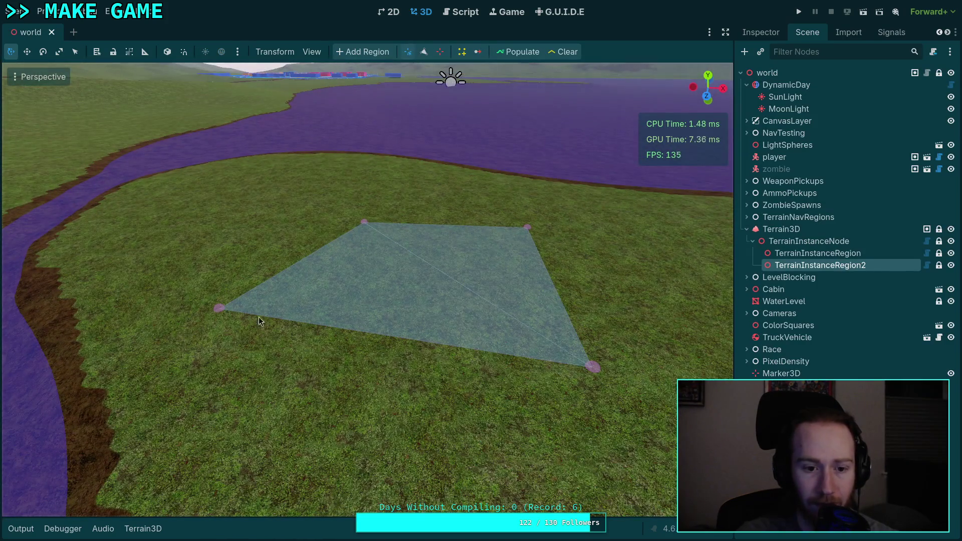
Step: Drag TerrainInstanceRegion2's corners outward into a wider translucent diamond on the grass
mouse_move(224, 308)
mouse_down()
mouse_move(492, 269)
mouse_move(369, 398)
mouse_up()
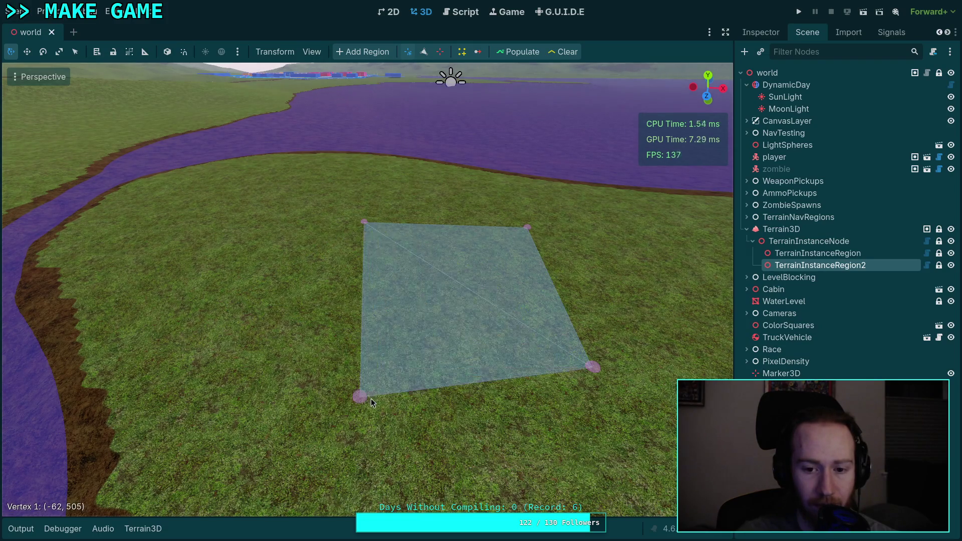
mouse_move(354, 297)
mouse_down()
mouse_move(320, 299)
mouse_move(317, 207)
mouse_move(343, 377)
mouse_up()
mouse_move(477, 480)
mouse_down()
mouse_move(473, 413)
mouse_move(518, 456)
mouse_move(507, 481)
mouse_up()
drag(257, 412, 245, 295)
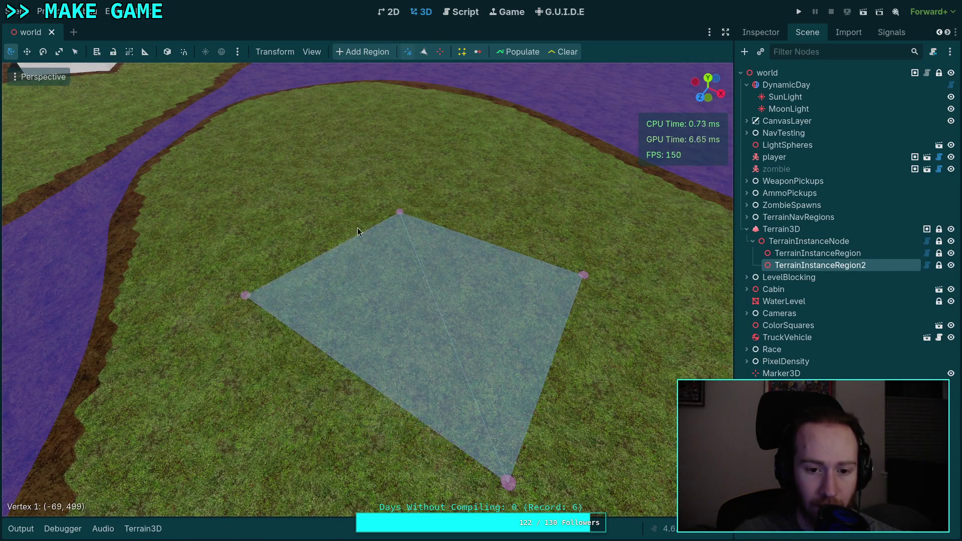
mouse_move(398, 210)
mouse_down()
mouse_move(372, 203)
mouse_move(380, 199)
mouse_up()
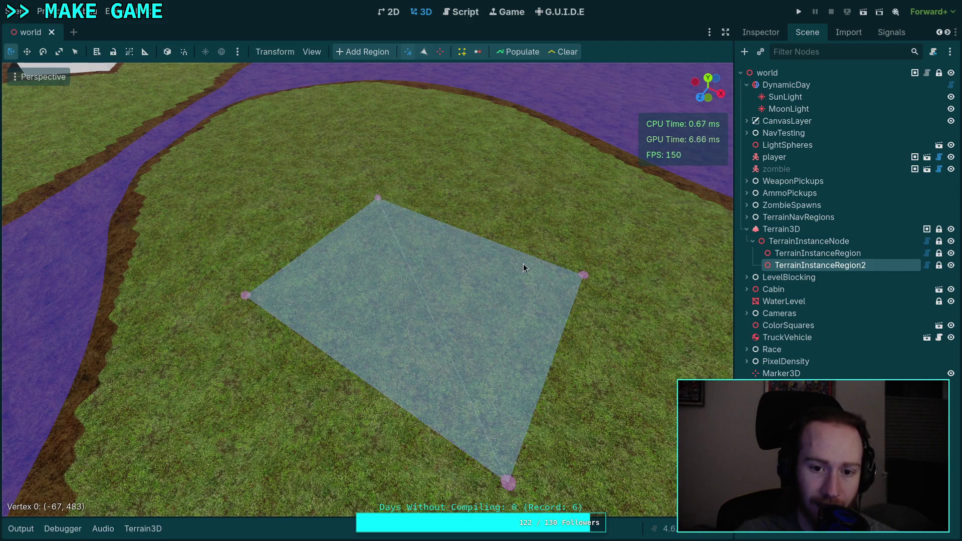
mouse_move(587, 278)
mouse_down()
mouse_move(638, 317)
mouse_move(617, 295)
mouse_move(626, 299)
mouse_up()
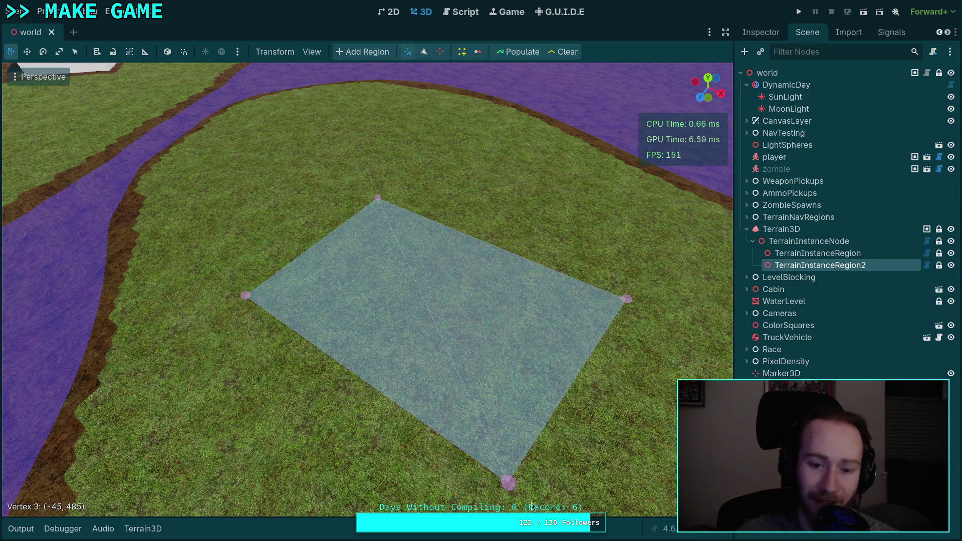
mouse_move(516, 488)
mouse_down()
mouse_move(335, 438)
mouse_move(421, 416)
mouse_move(429, 440)
mouse_up()
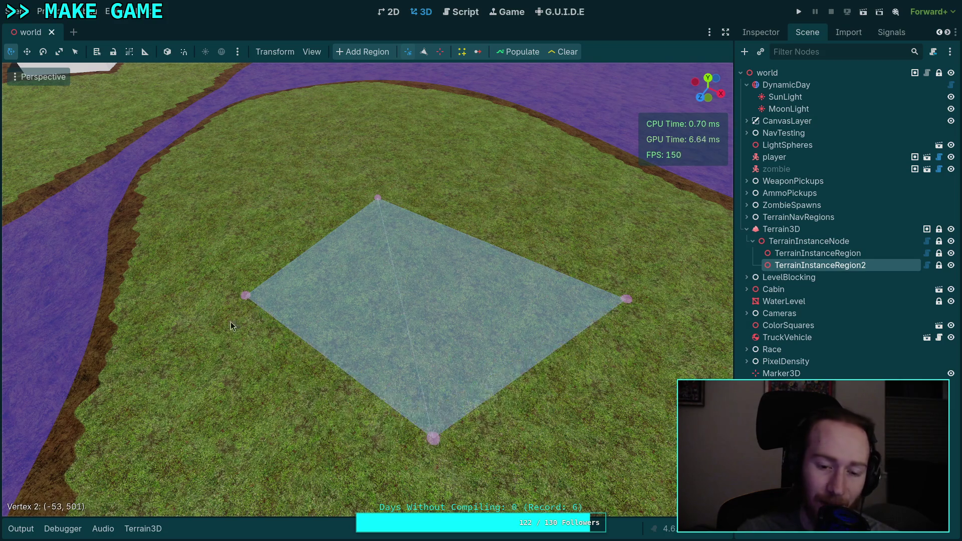
scroll(330, 331, down, 5)
scroll(295, 294, up, 5)
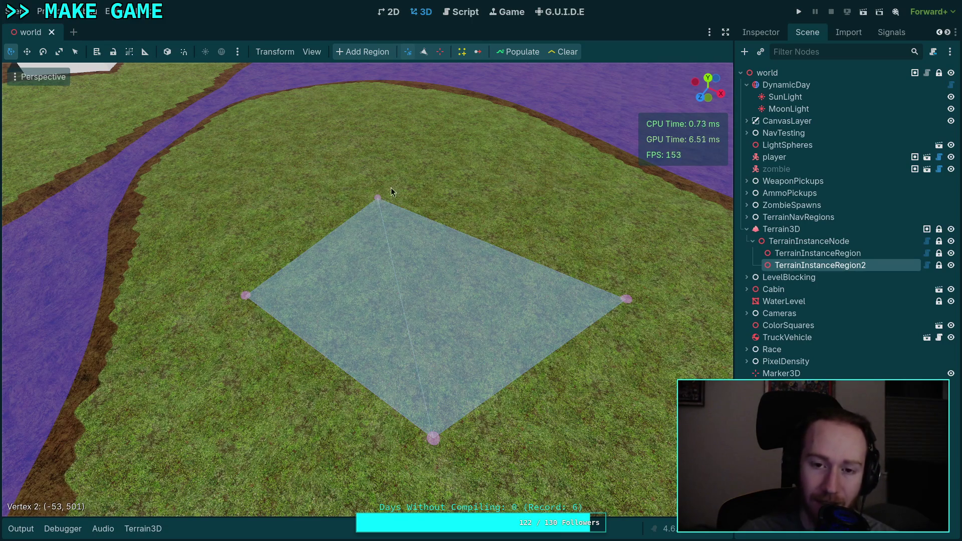
click(463, 12)
scroll(341, 490, left, 3)
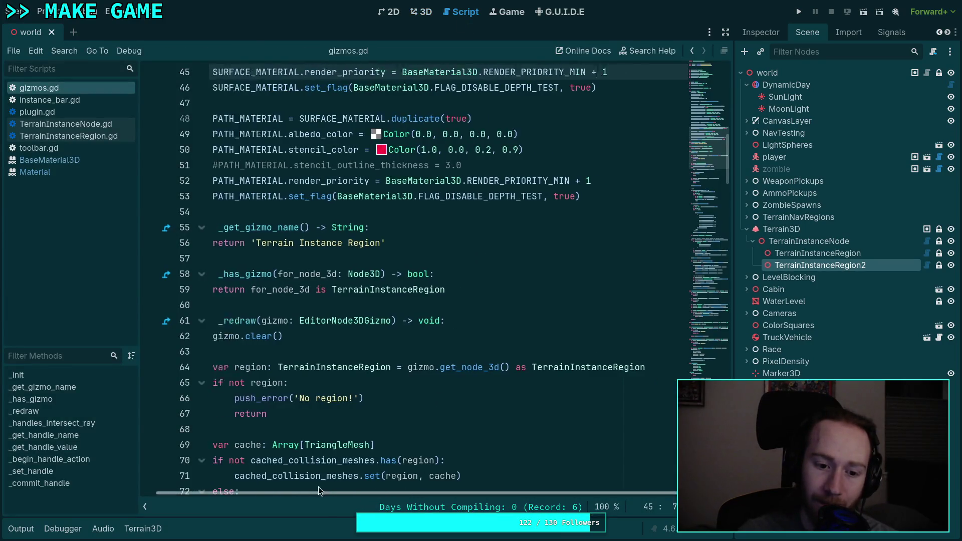
scroll(253, 336, up, 8)
scroll(321, 306, down, 9)
right_click(347, 274)
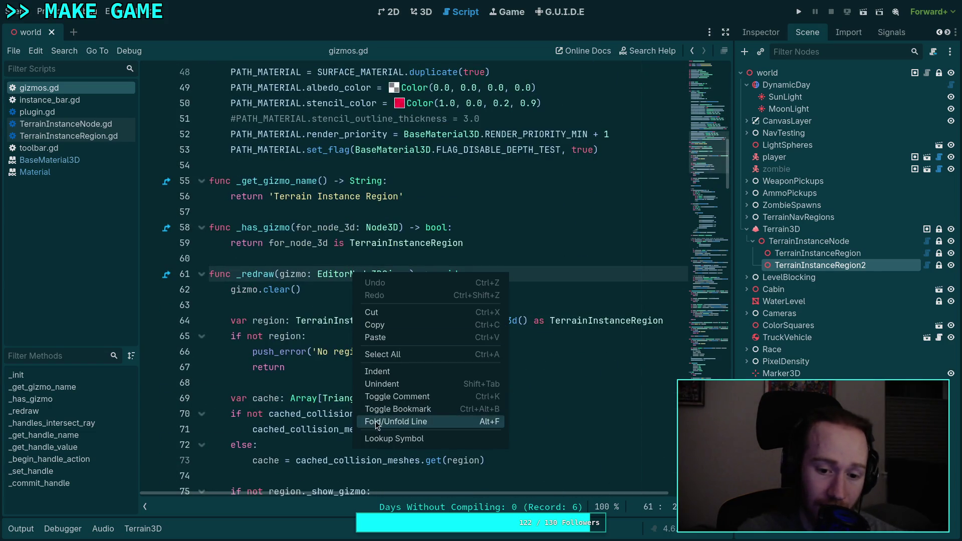
click(381, 439)
scroll(343, 360, down, 4)
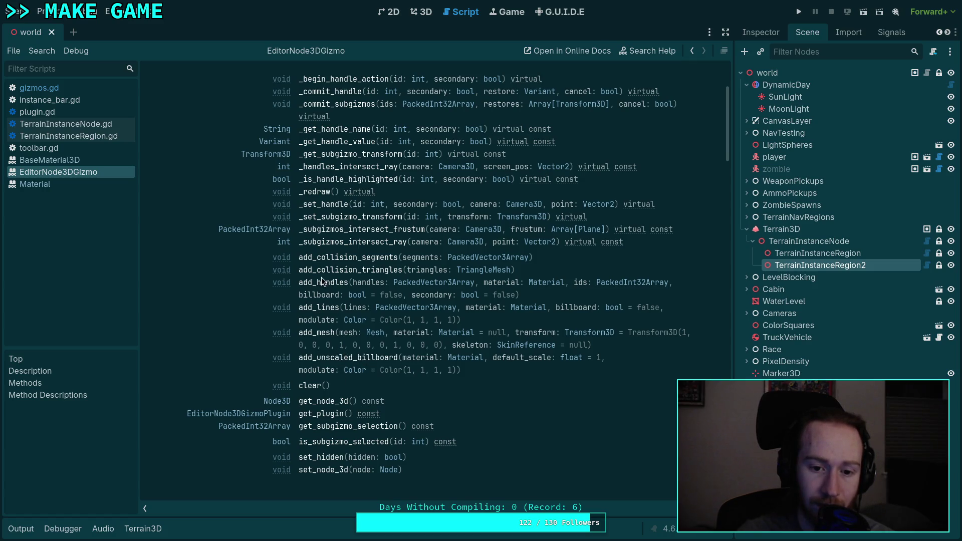
scroll(233, 282, up, 2)
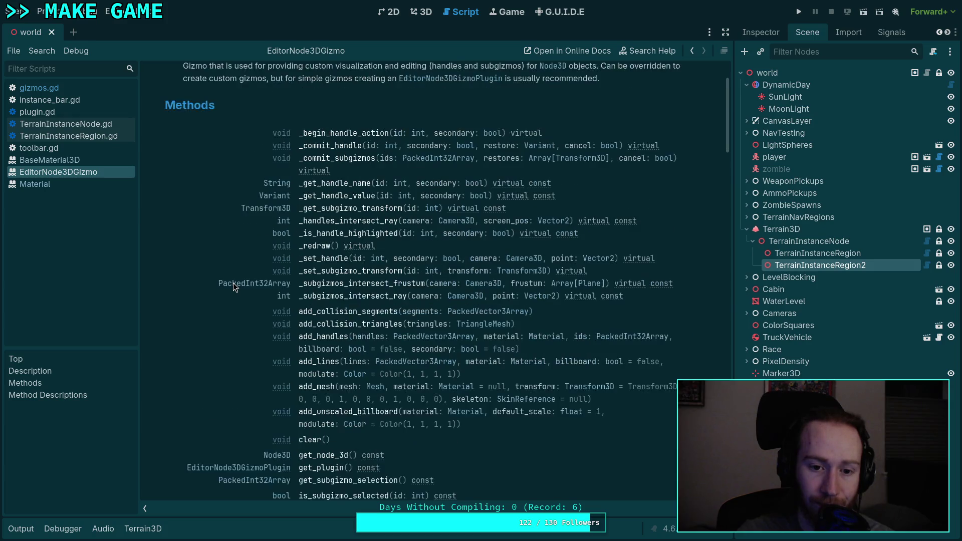
scroll(233, 283, down, 2)
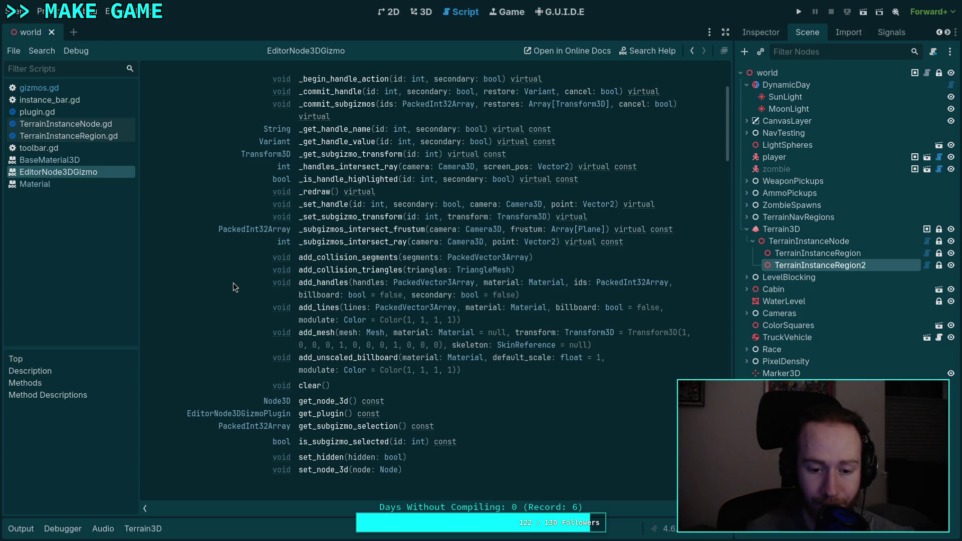
scroll(233, 283, down, 15)
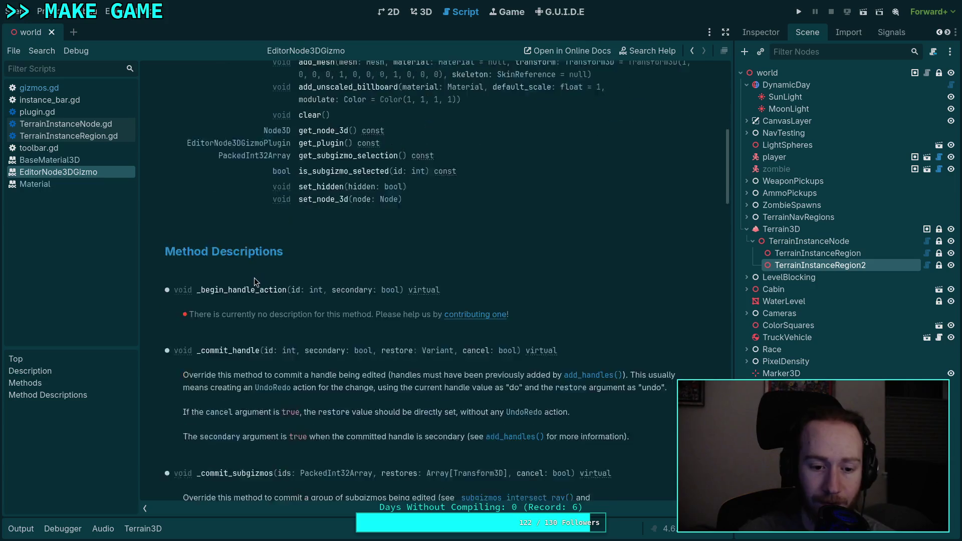
scroll(254, 277, up, 15)
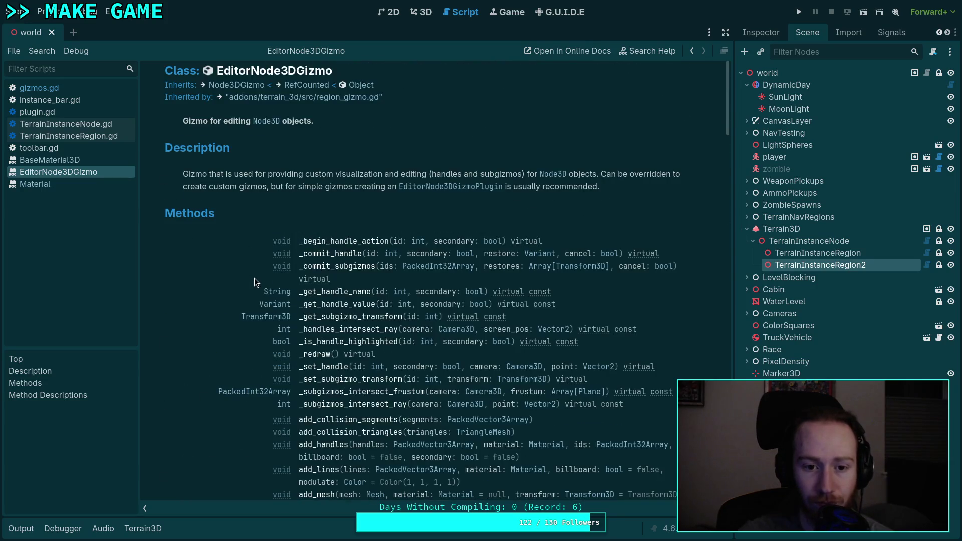
click(247, 86)
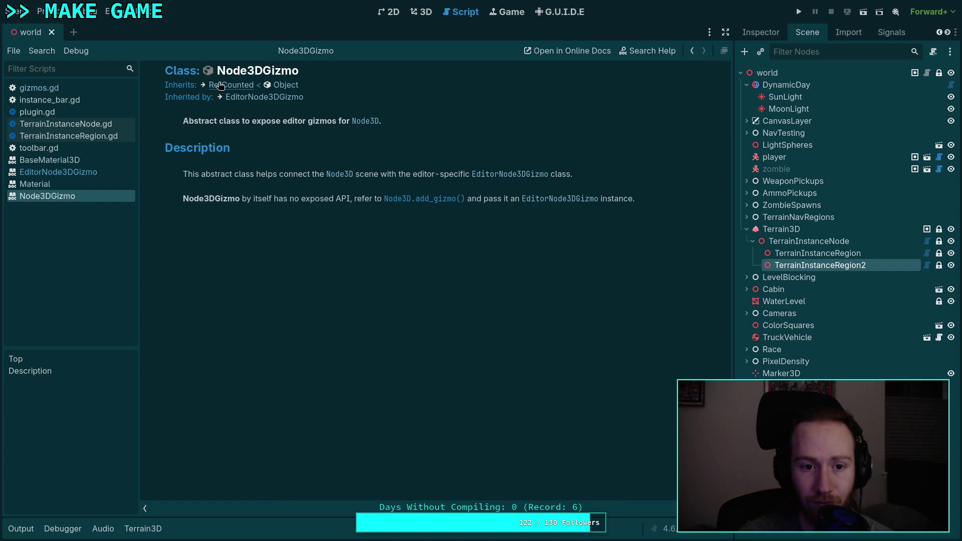
click(270, 98)
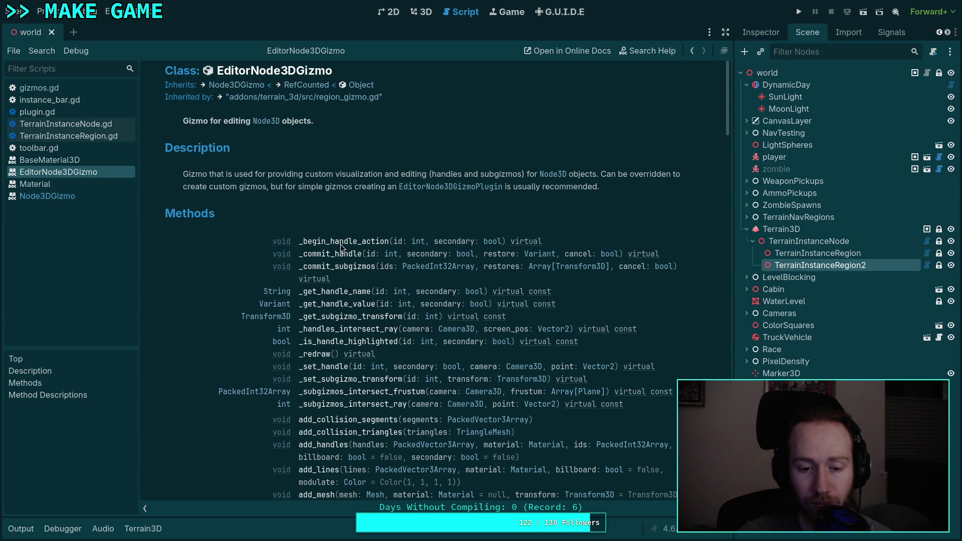
scroll(341, 247, down, 3)
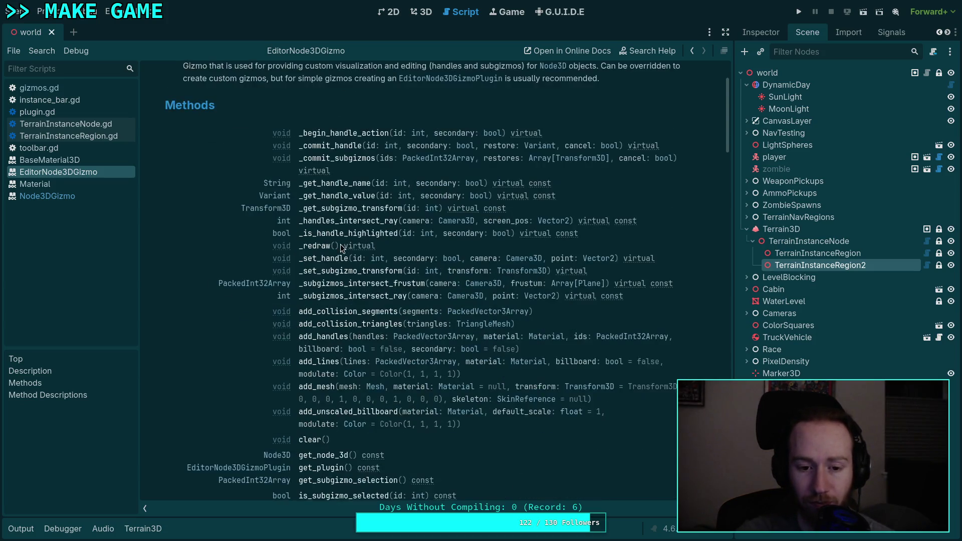
scroll(341, 247, down, 3)
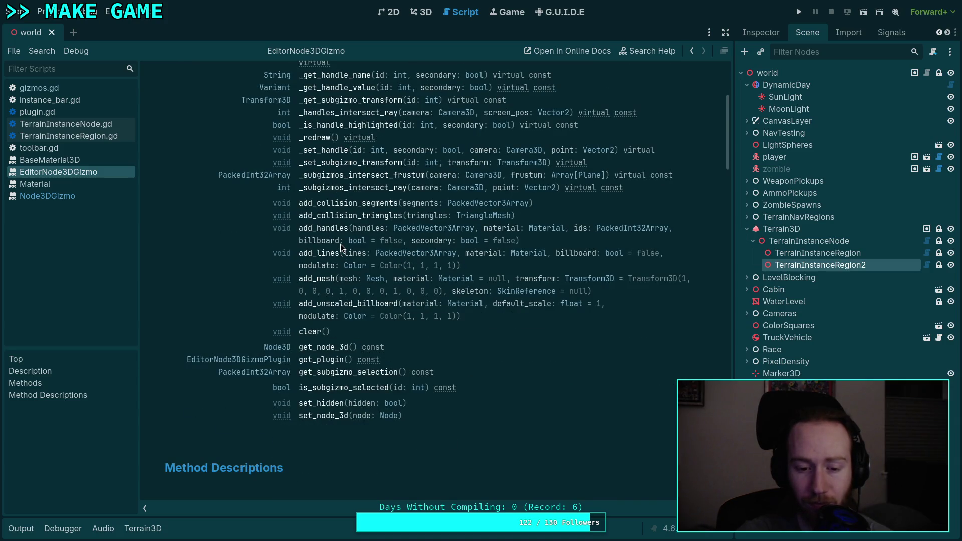
scroll(340, 245, down, 3)
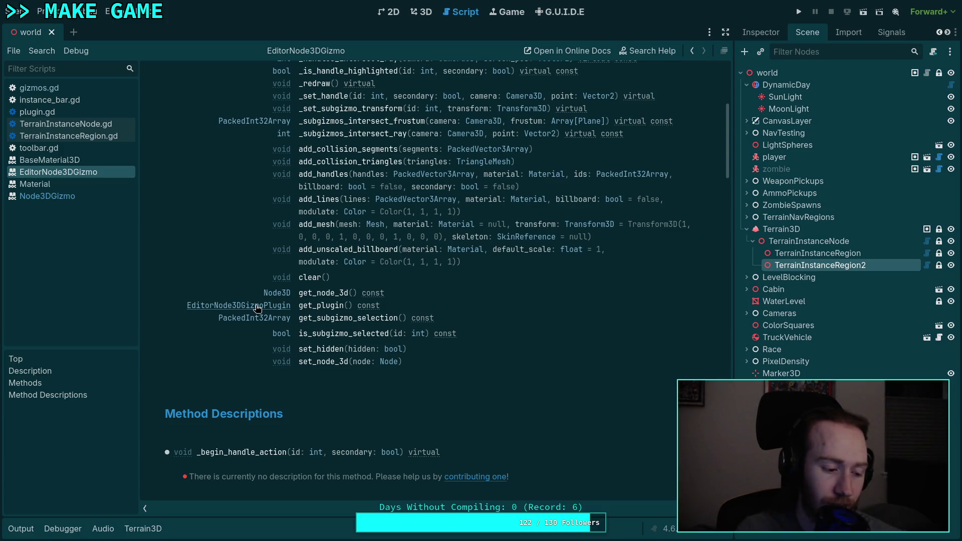
click(418, 11)
mouse_move(382, 316)
mouse_down()
mouse_move(302, 300)
mouse_move(362, 275)
mouse_move(443, 281)
mouse_up()
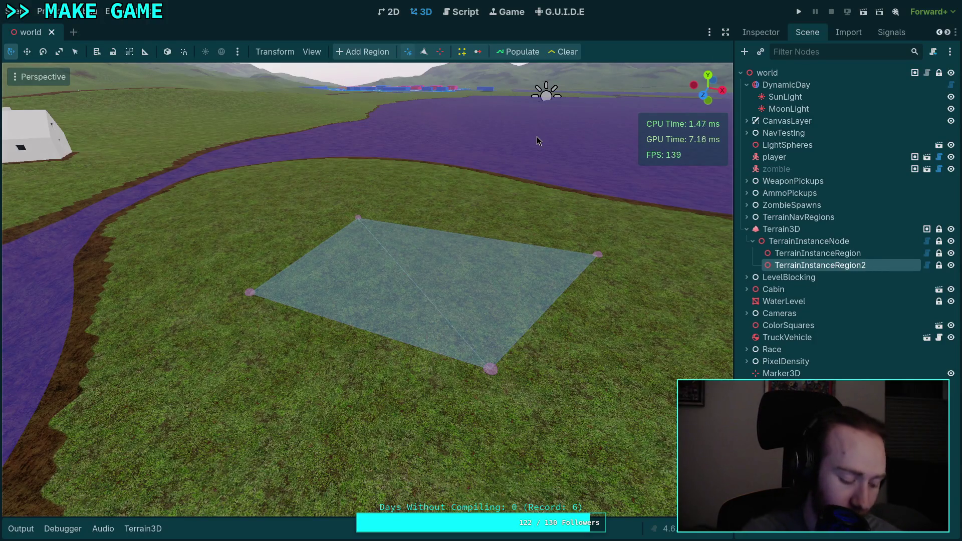
key(super+2)
key(super+3)
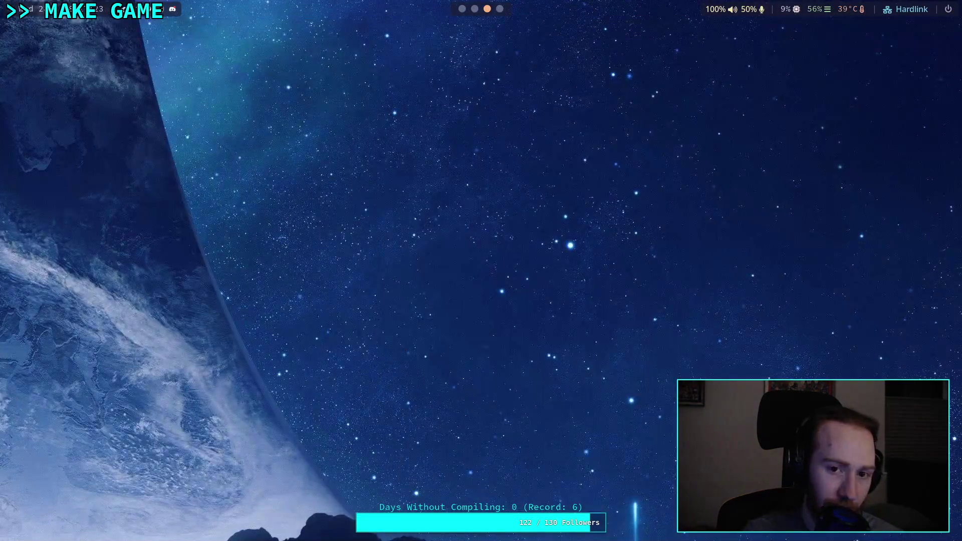
key(super+2)
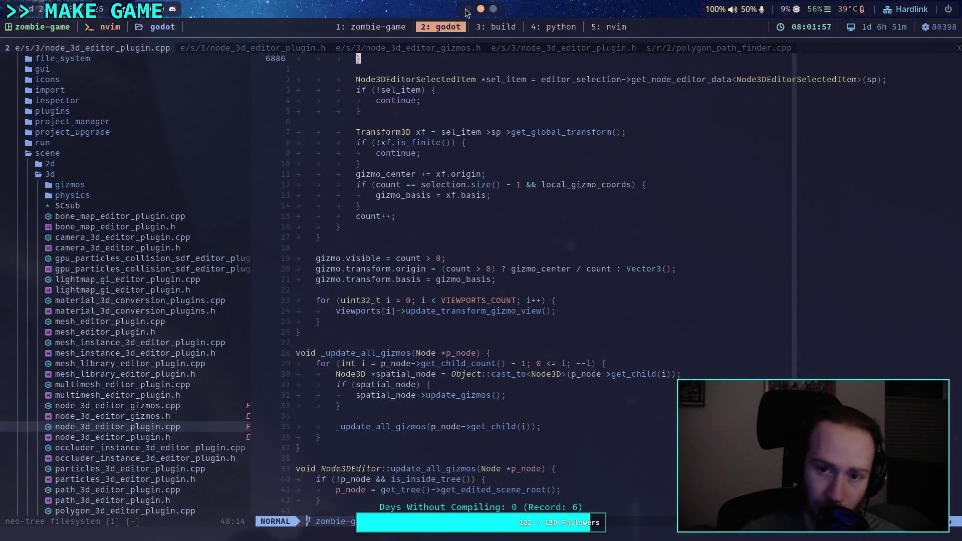
key(alt+Tab)
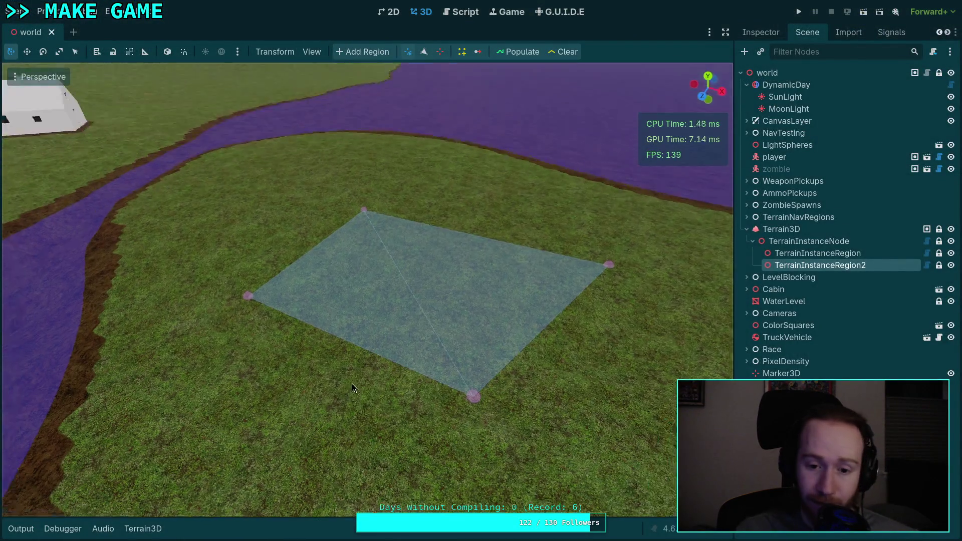
Step: Select the first TerrainInstanceRegion and review its properties in the Inspector
scroll(349, 383, down, 5)
drag(250, 380, 281, 311)
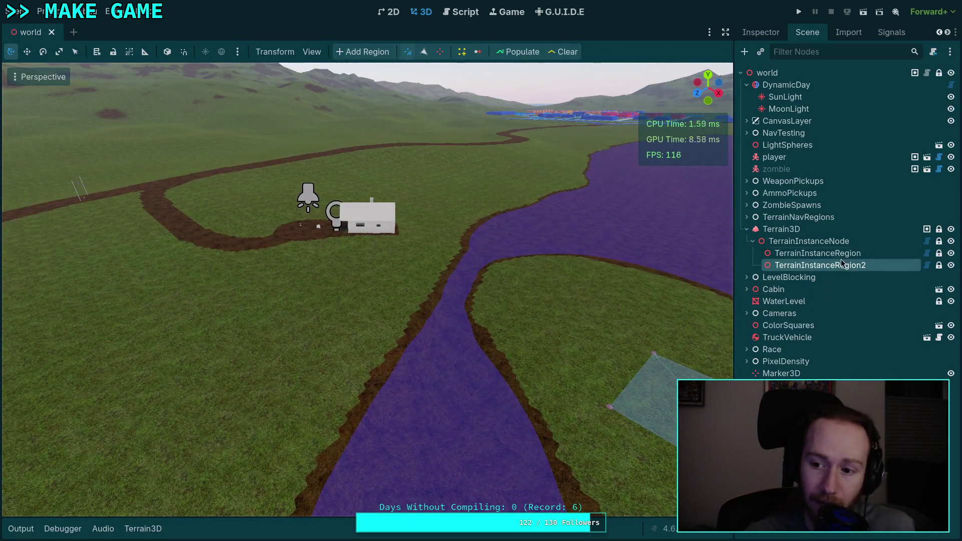
click(818, 253)
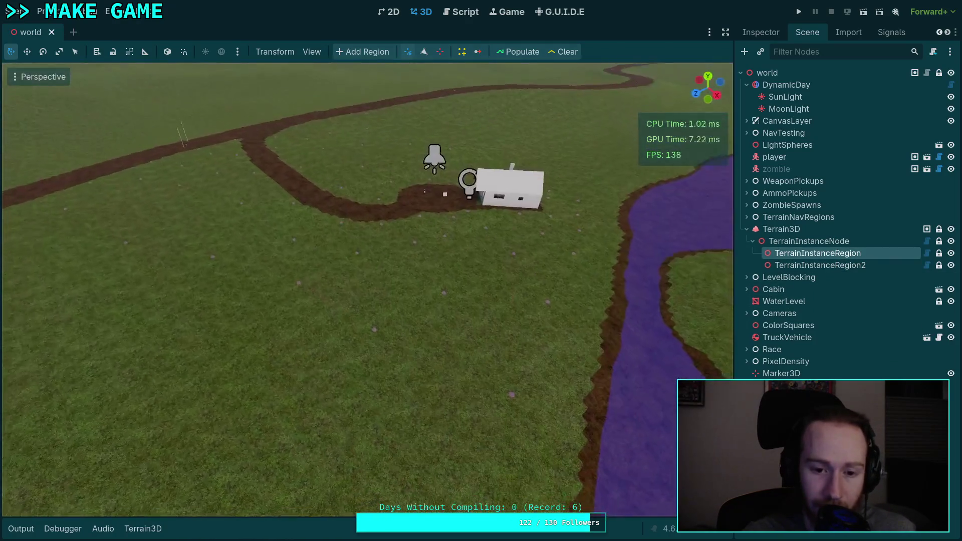
key(w)
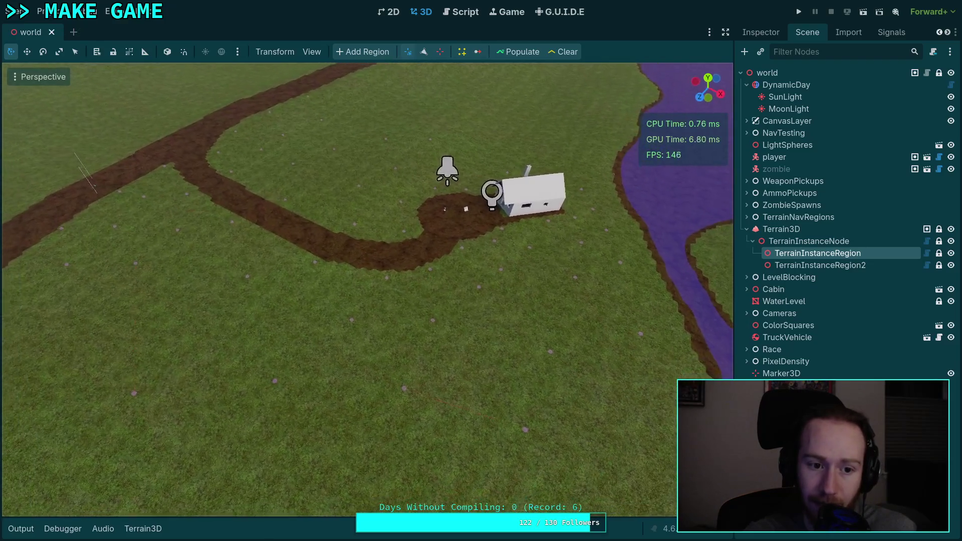
key(s)
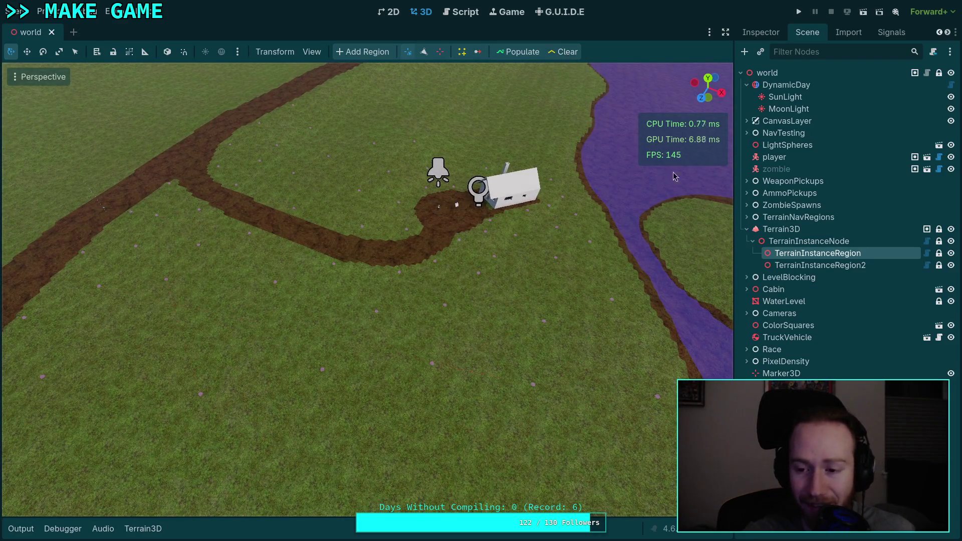
click(842, 33)
click(758, 33)
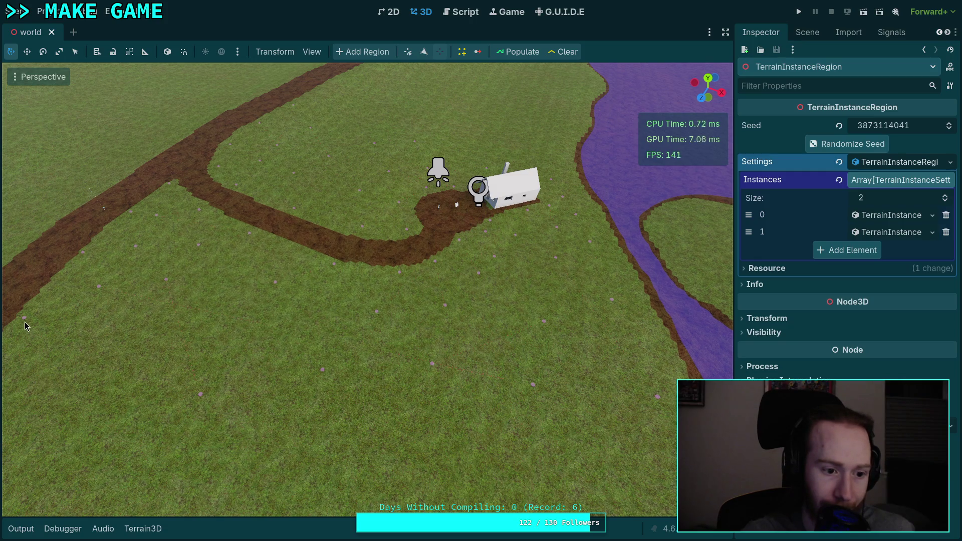
click(100, 289)
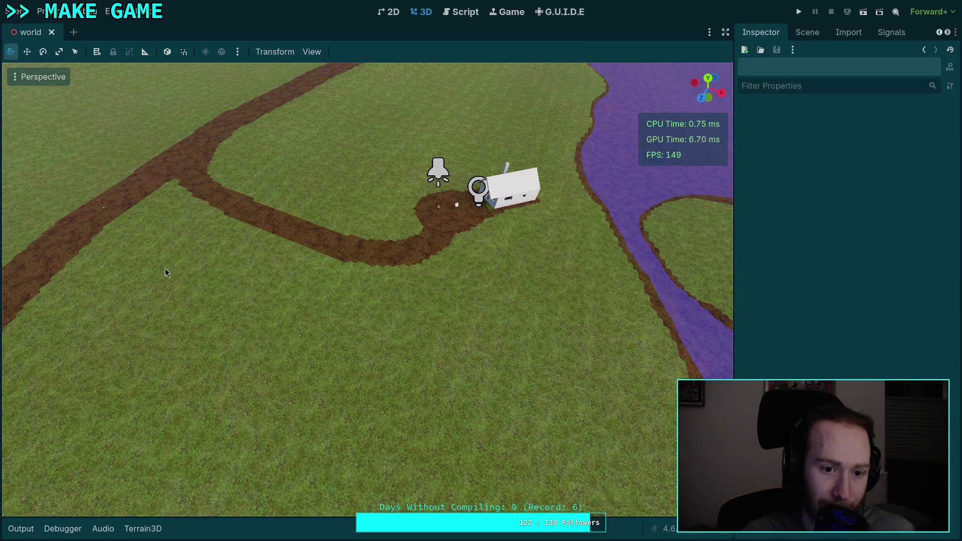
click(848, 32)
click(807, 32)
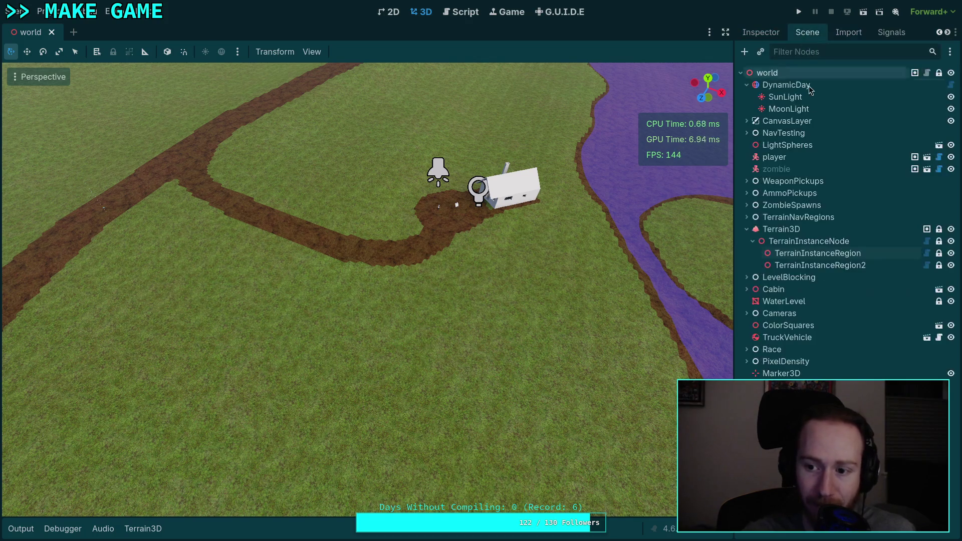
click(821, 253)
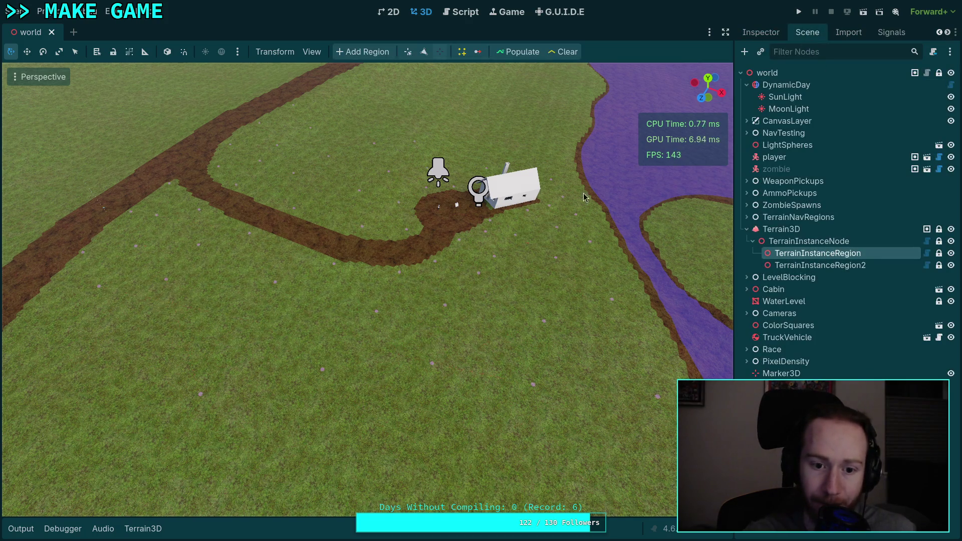
Step: Fly the camera over the terrain to view the pink instance markers, house and river
drag(471, 186, 416, 145)
click(438, 53)
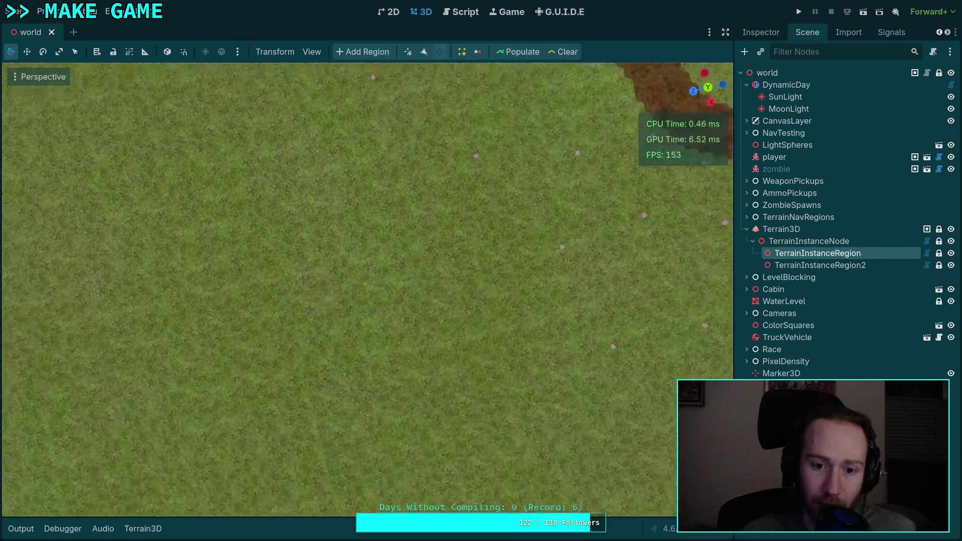
drag(245, 103, 245, 103)
drag(219, 206, 219, 207)
drag(306, 290, 305, 291)
drag(455, 186, 455, 186)
drag(274, 273, 275, 272)
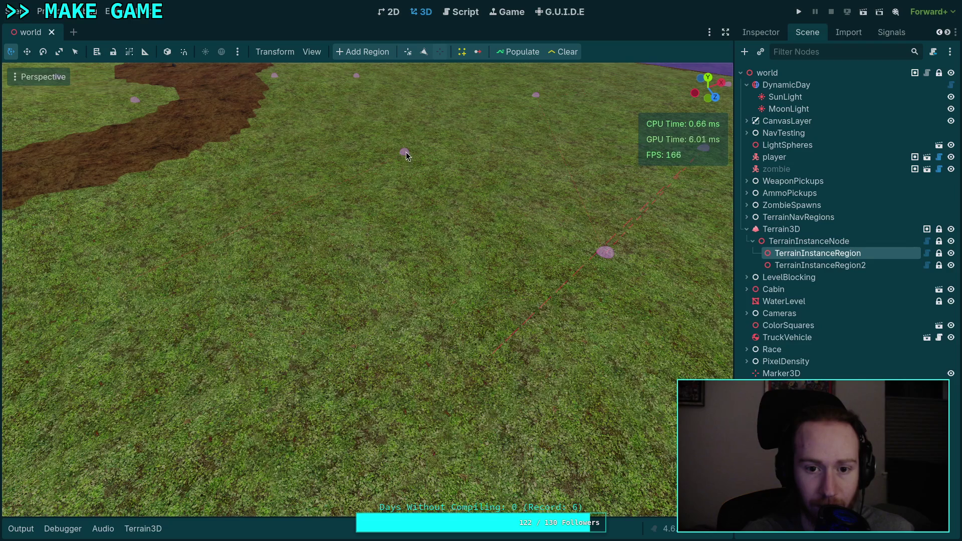
drag(584, 270, 503, 358)
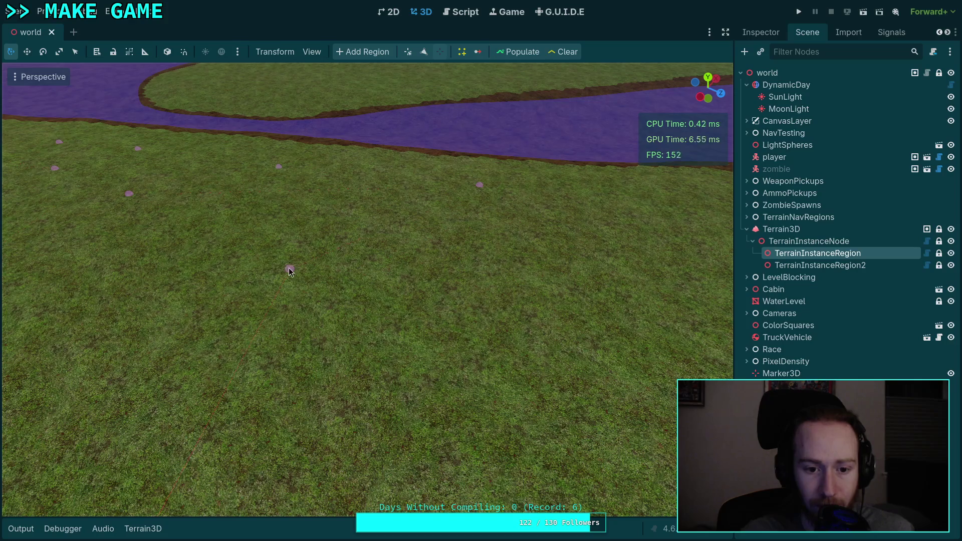
drag(482, 197, 467, 327)
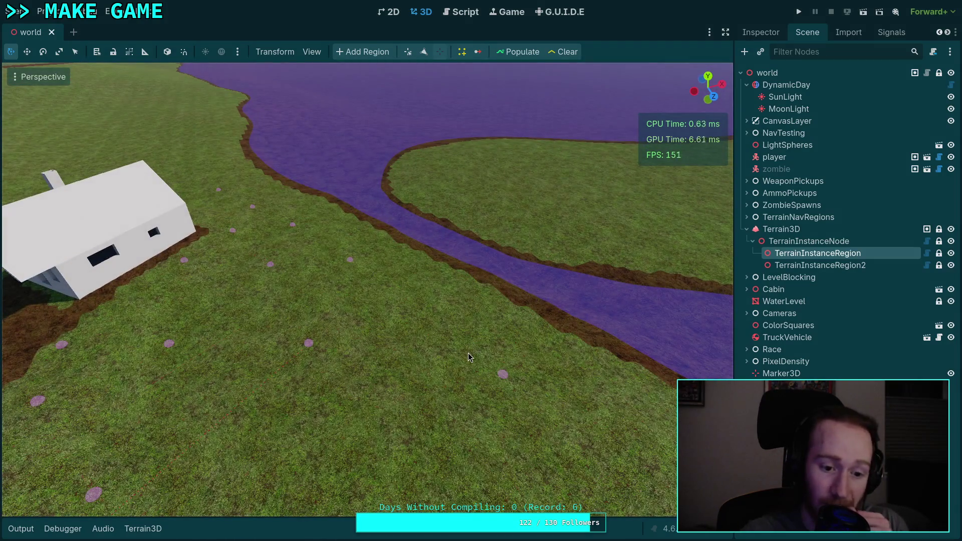
click(457, 12)
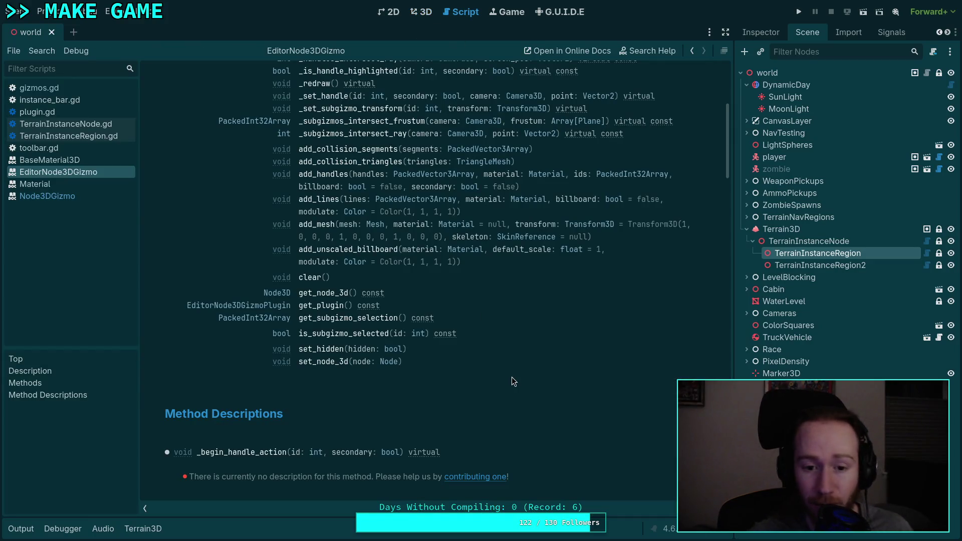
Step: Browse TerrainInstanceRegion.gd, TerrainInstanceNode.gd and the EditorNode3DGizmo docs
click(67, 135)
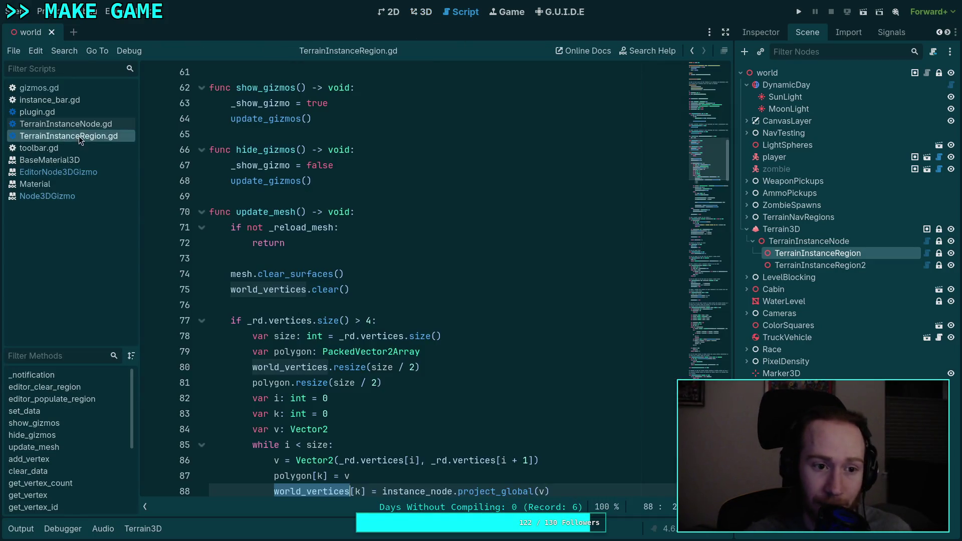
scroll(440, 345, down, 2)
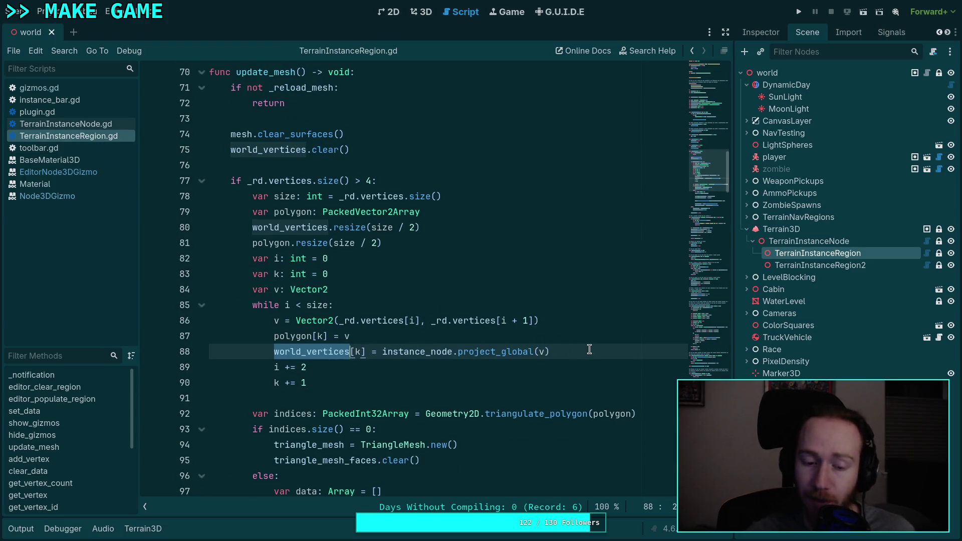
scroll(588, 349, down, 1)
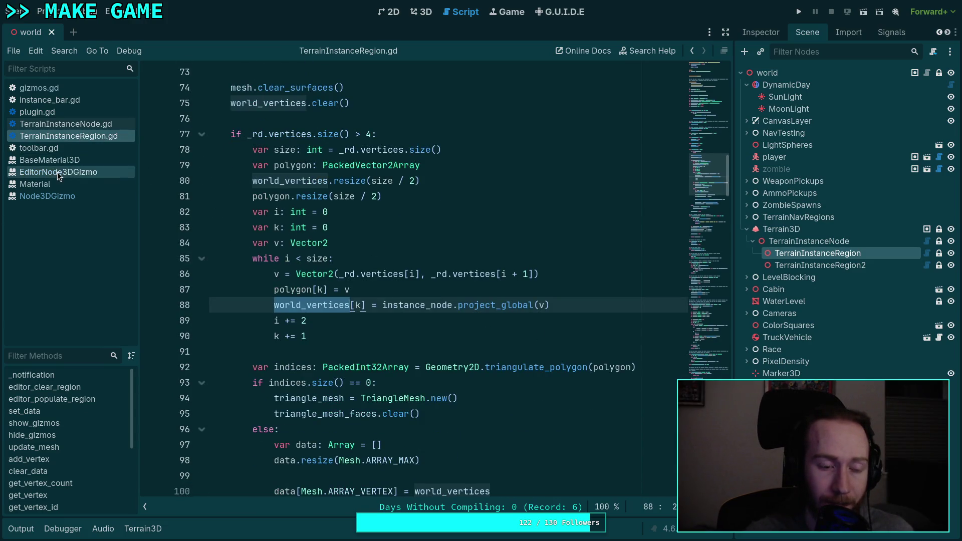
click(60, 121)
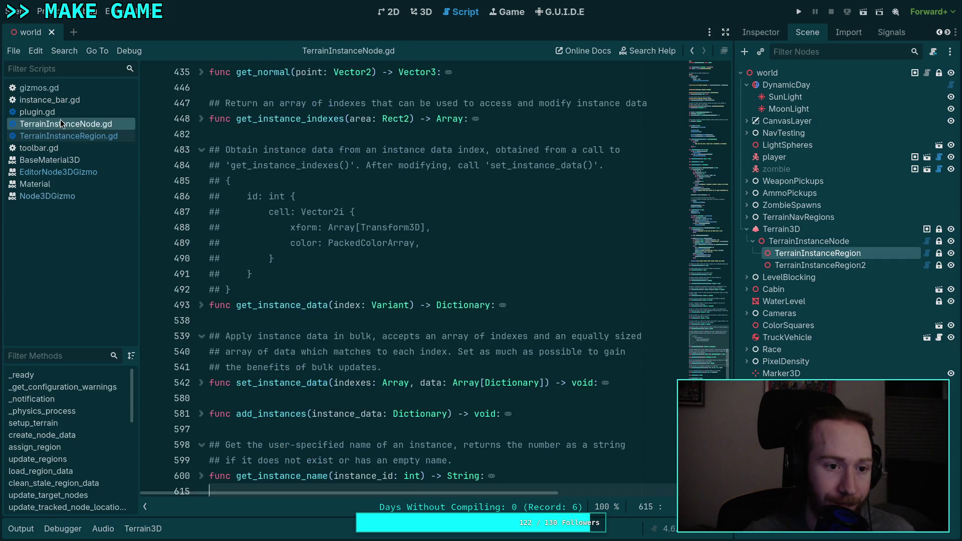
click(59, 172)
Step: Open gizmos.gd and place the caret at the end of line 92 in the path loop
click(39, 88)
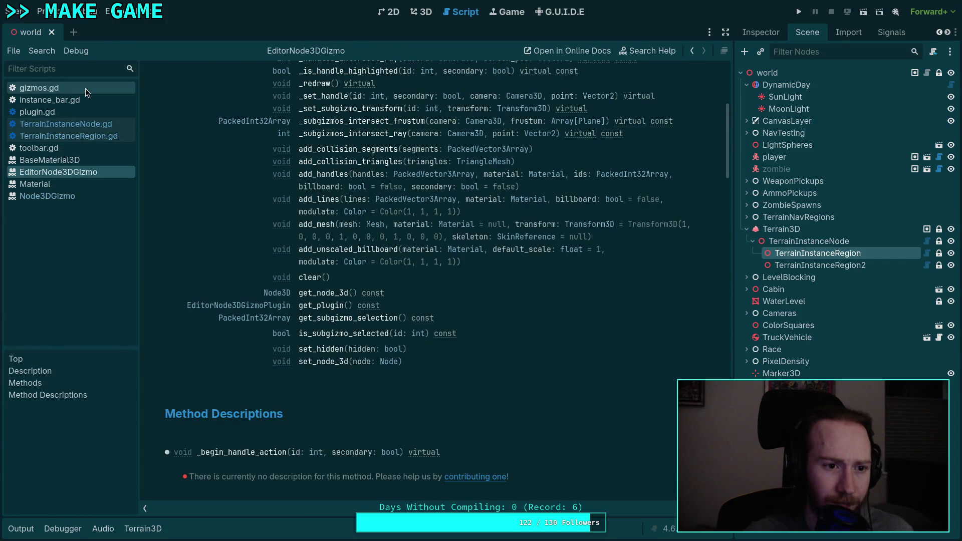
scroll(431, 313, down, 8)
scroll(431, 312, up, 3)
scroll(430, 312, down, 3)
click(541, 327)
key(Down)
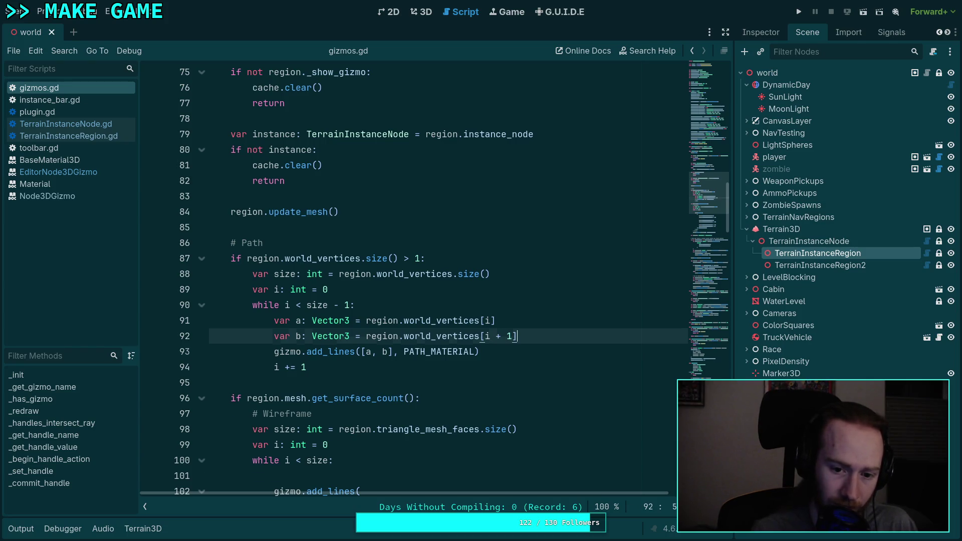
Step: Add 'a.y += 1' and 'b.y += 1' to the path loop and save gizmos.gd
key(Return)
text(a.)
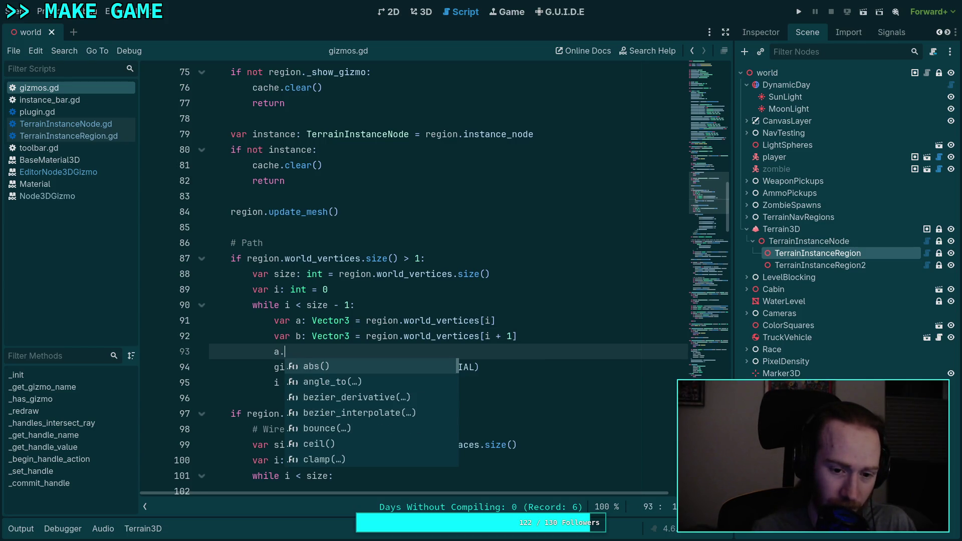
text(y)
click(421, 11)
click(461, 11)
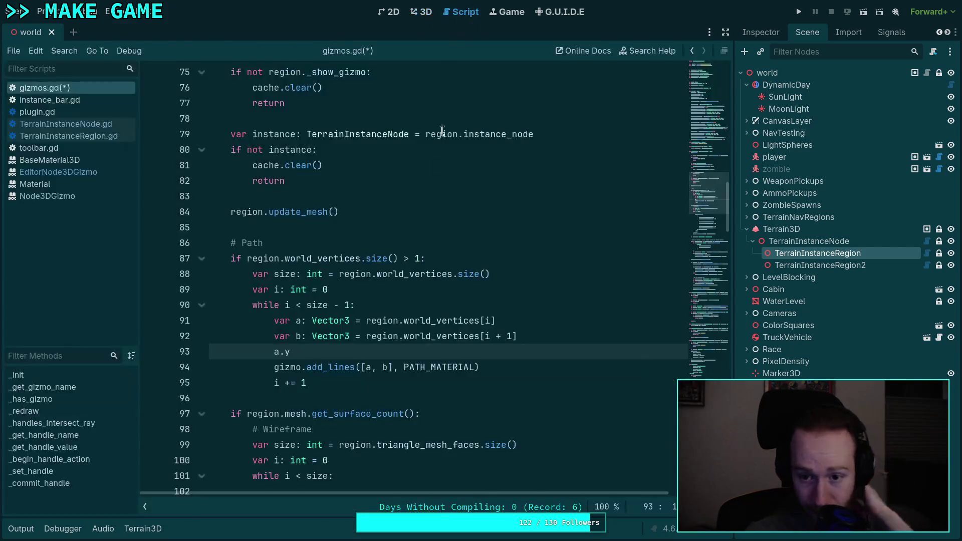
text( ++)
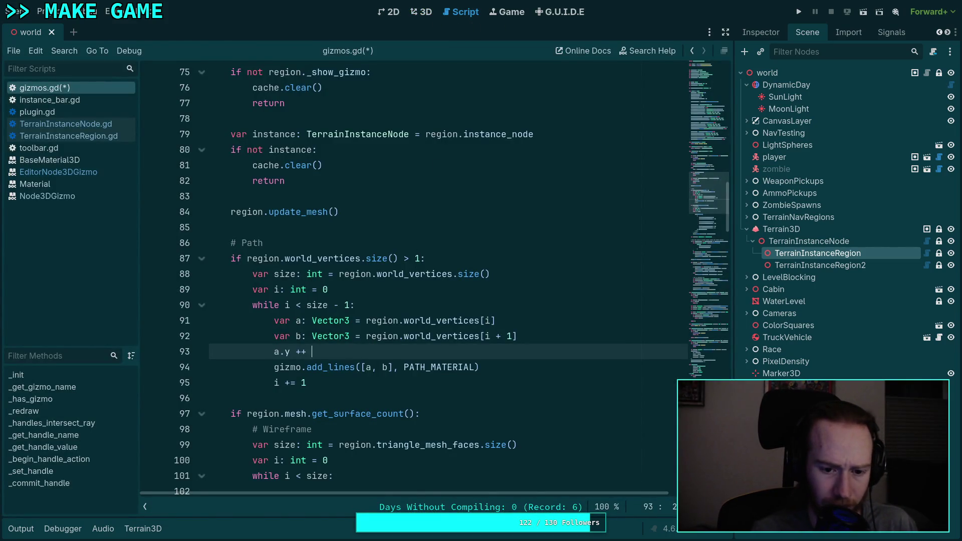
key(Return)
key(BackSpace)
text(.y)
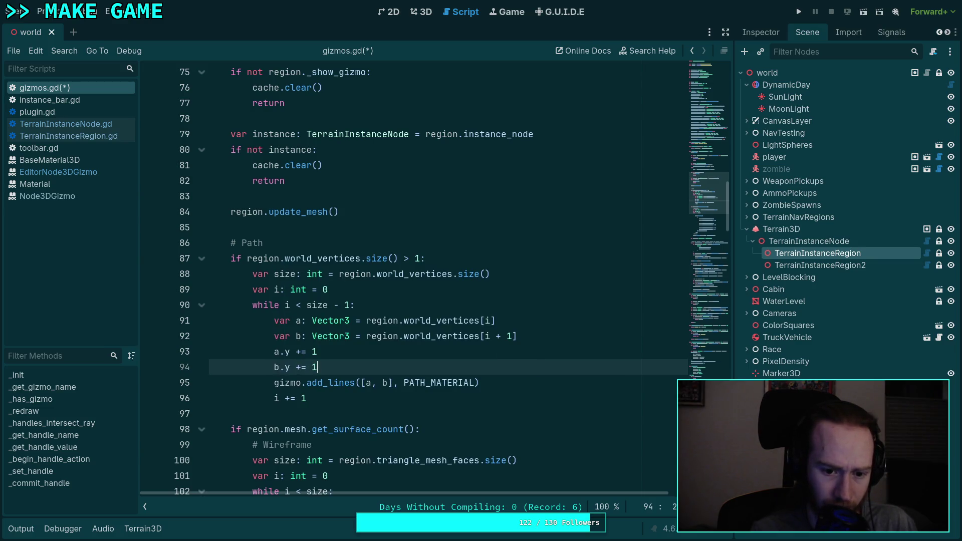
key(ctrl+s)
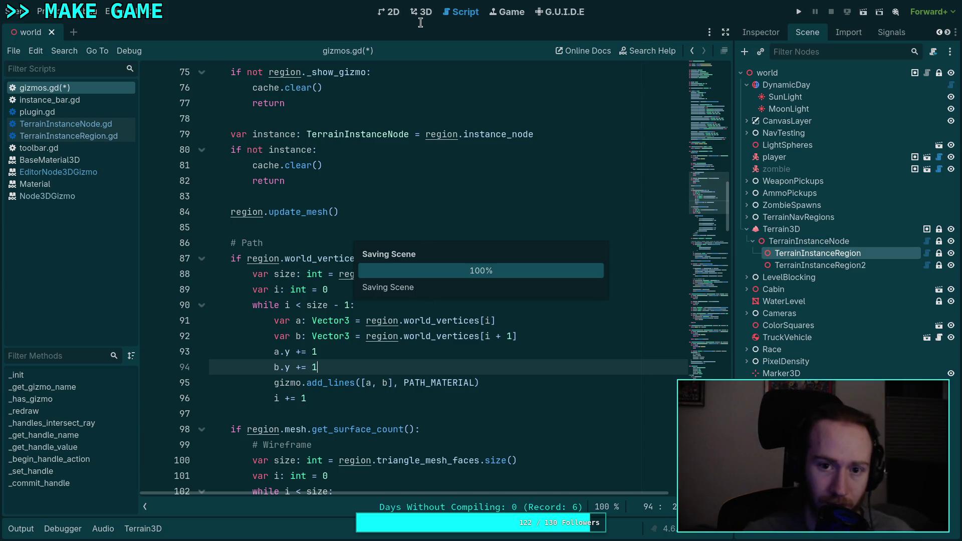
Step: Switch to the 3D view and frame the dirt path
click(422, 14)
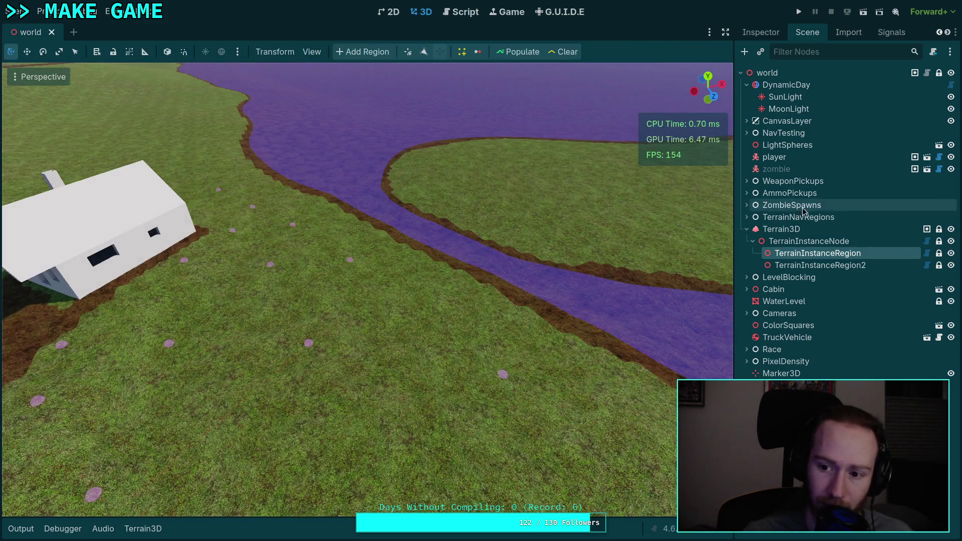
click(801, 260)
key(f)
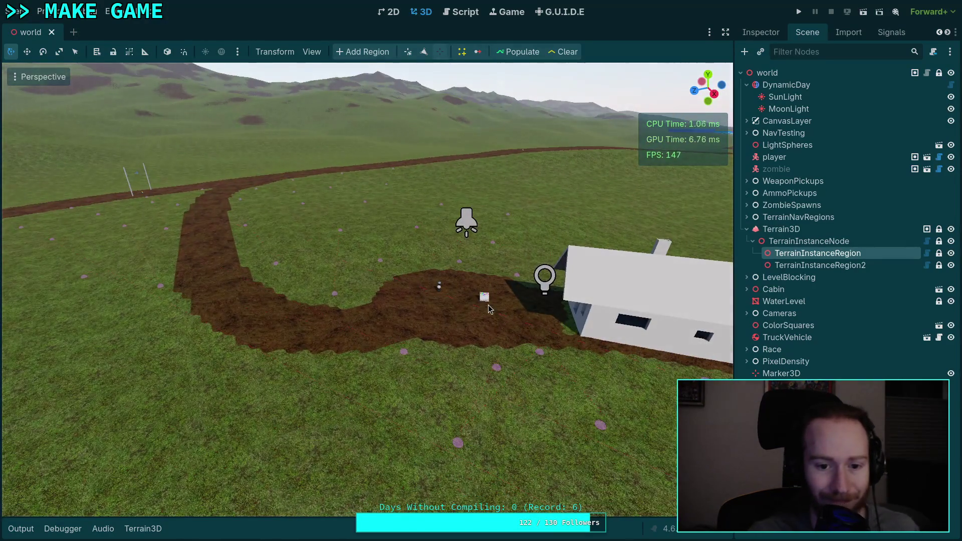
scroll(488, 308, down, 5)
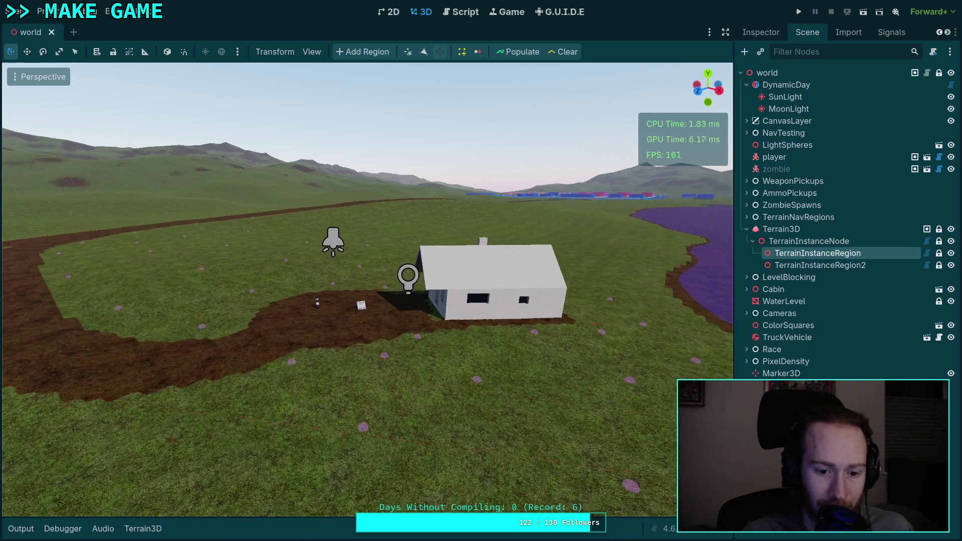
key(w)
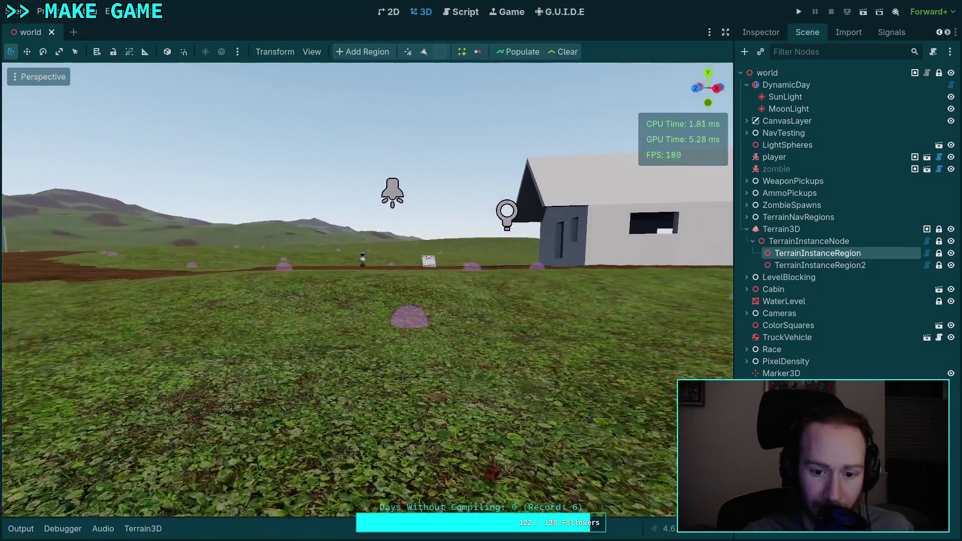
key(s)
click(827, 266)
click(831, 254)
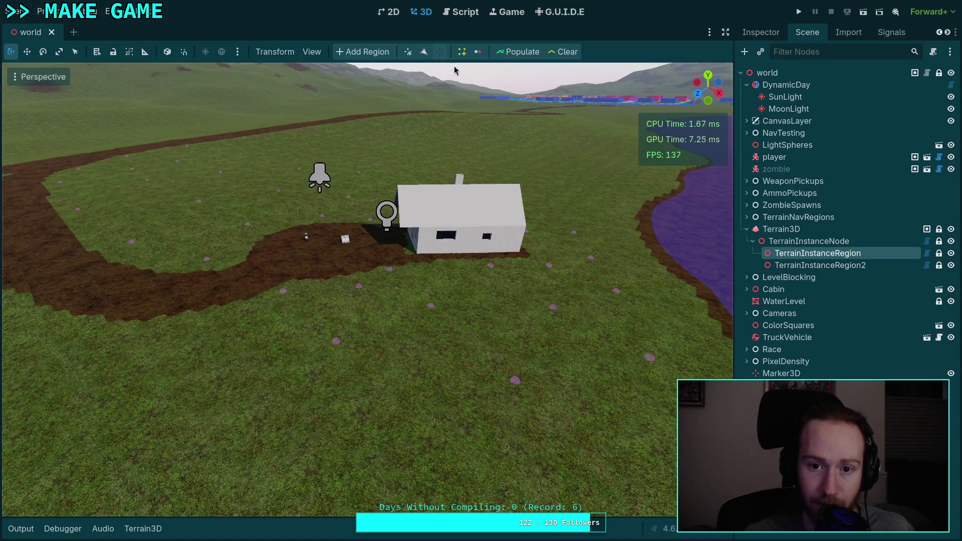
key(w)
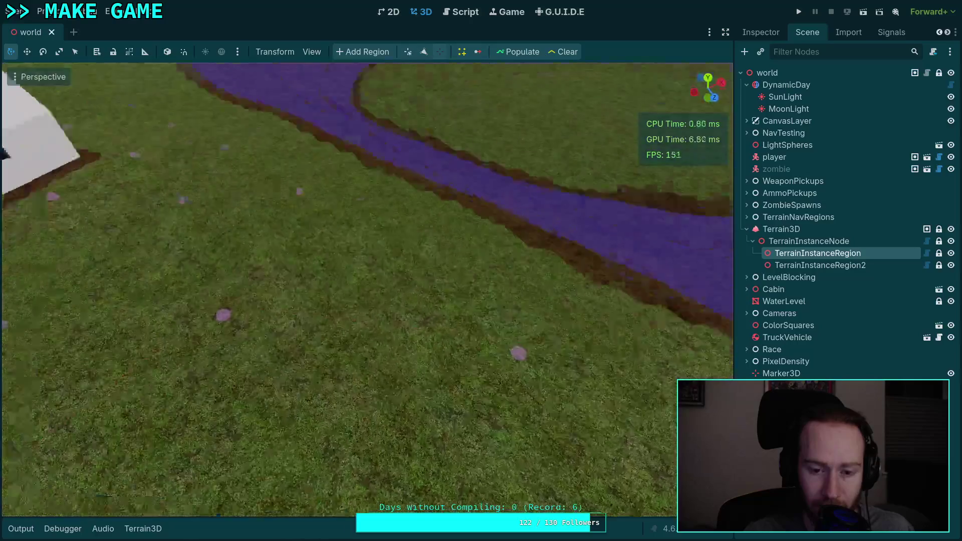
key(q)
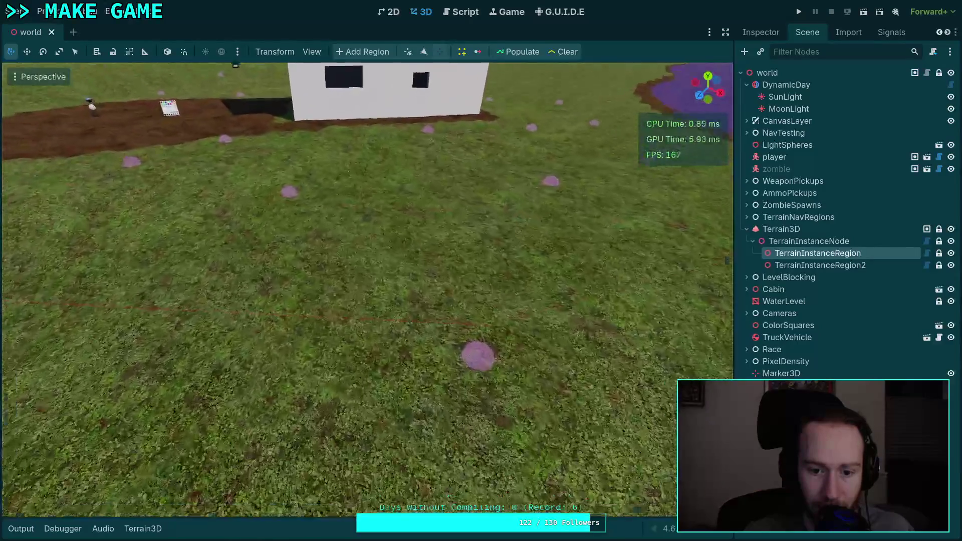
key(w)
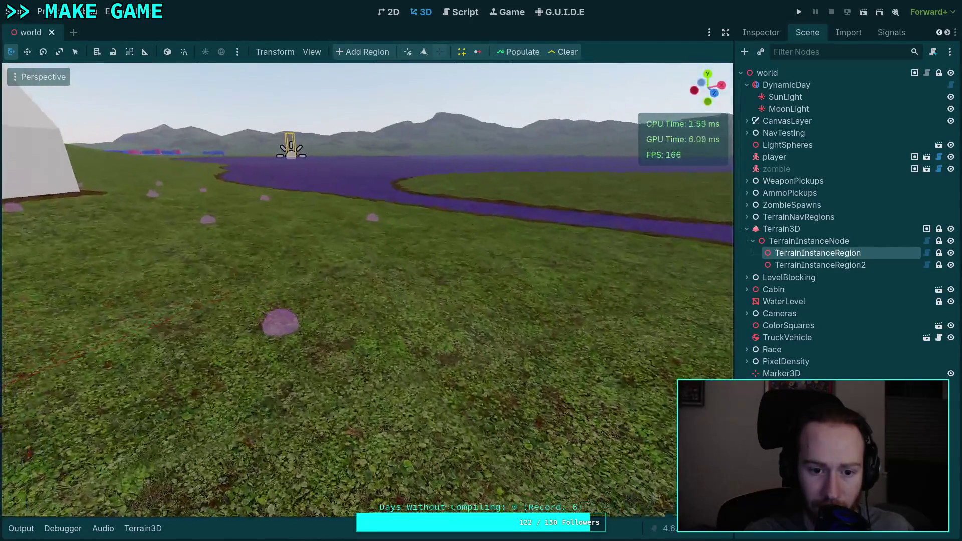
key(s)
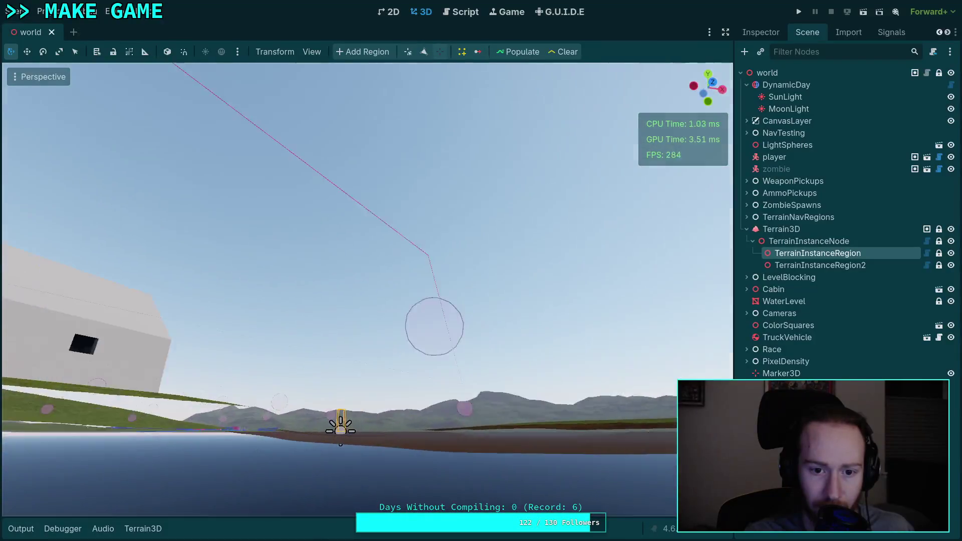
key(a)
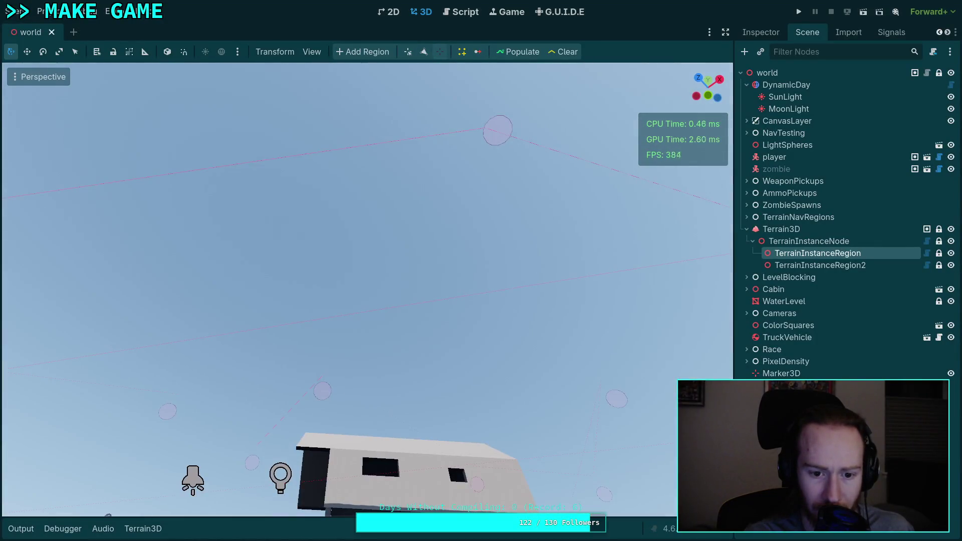
key(s)
key(w)
key(s)
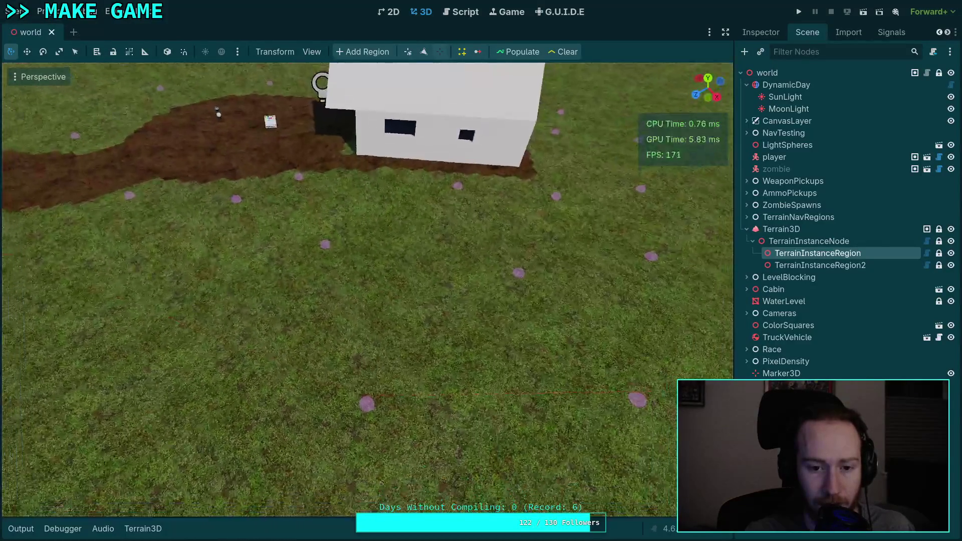
scroll(433, 270, down, 4)
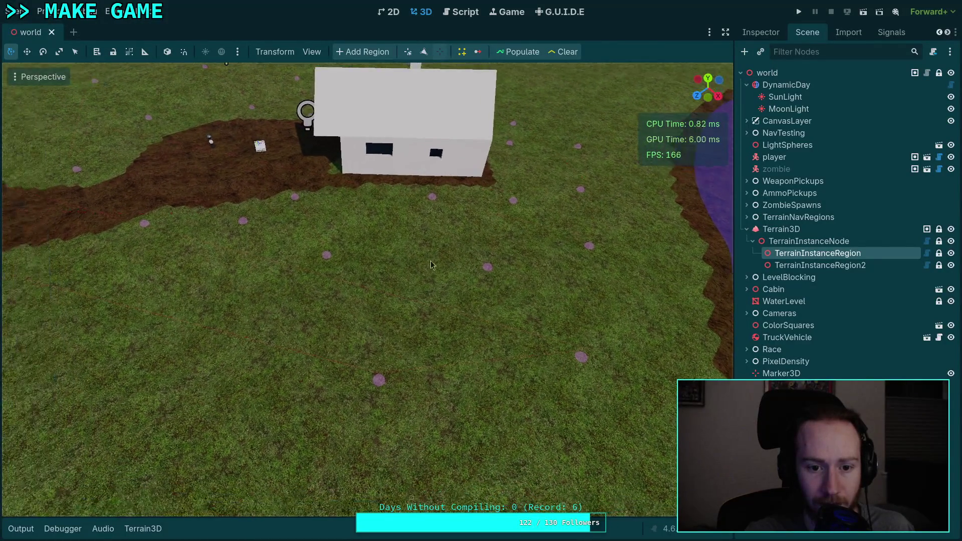
click(460, 12)
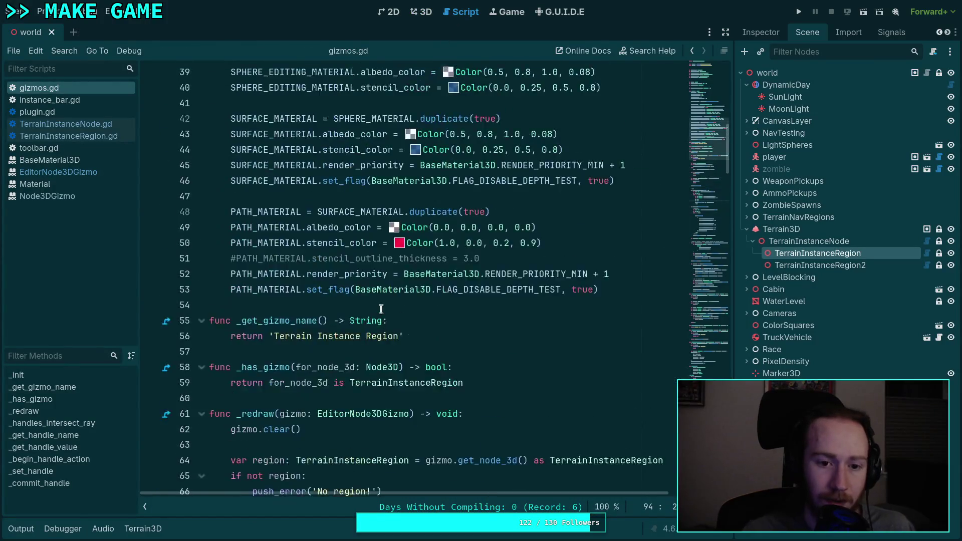
Step: Locate the commented PATH_MATERIAL outline line and place the caret after the # Path comment
scroll(381, 308, up, 3)
scroll(326, 226, down, 6)
scroll(287, 169, up, 2)
double_click(287, 169)
scroll(399, 190, down, 10)
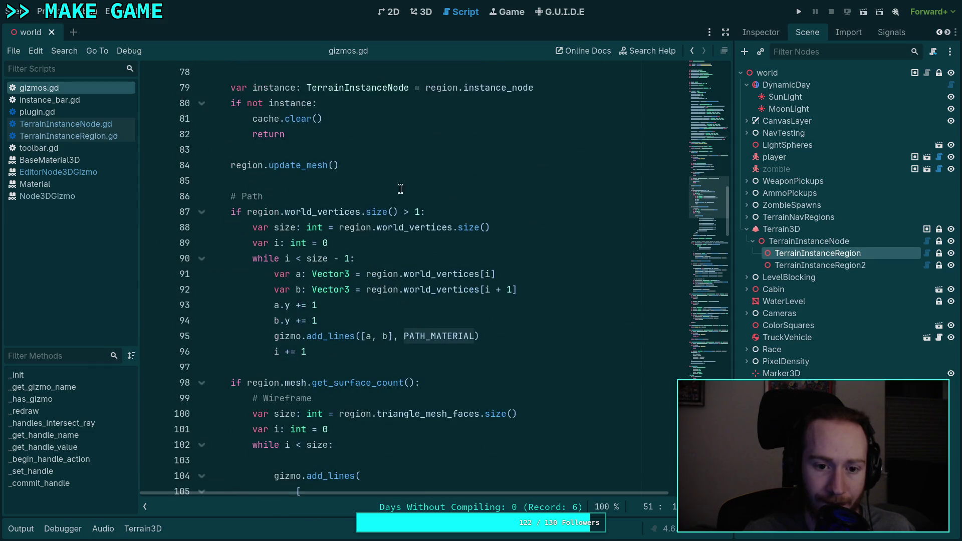
click(399, 190)
Step: Add 'PATH_MATERIAL.stencil_outline_thickness = 2' below # Path, save, and view the landscape in 3D
key(Return)
text(PATH_M)
key(Return)
text(.)
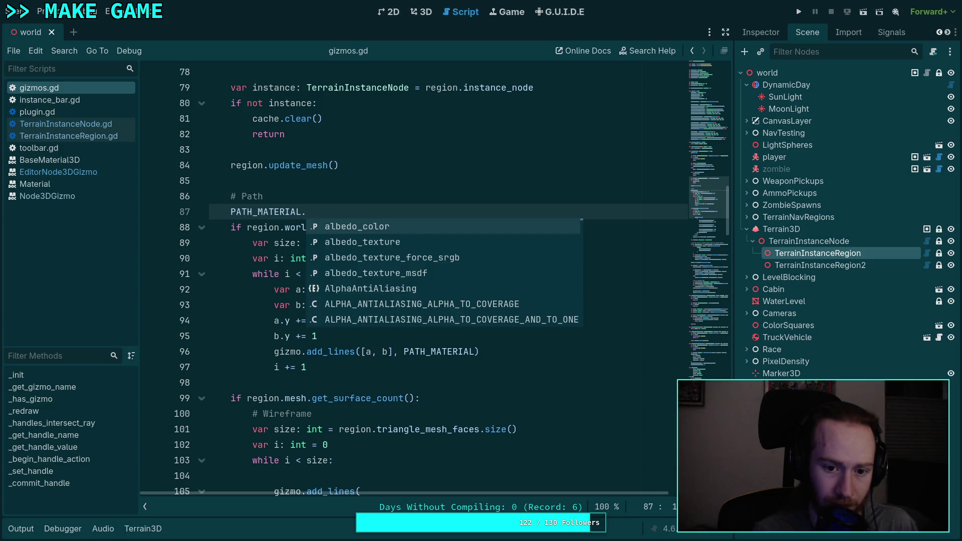
text(ste)
key(Down)
key(Down)
key(Down)
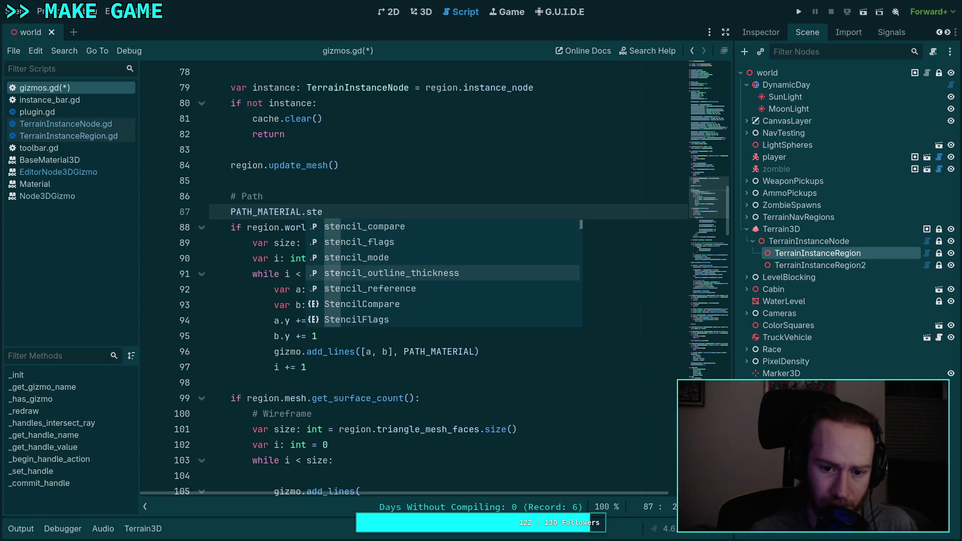
key(Return)
text(= )
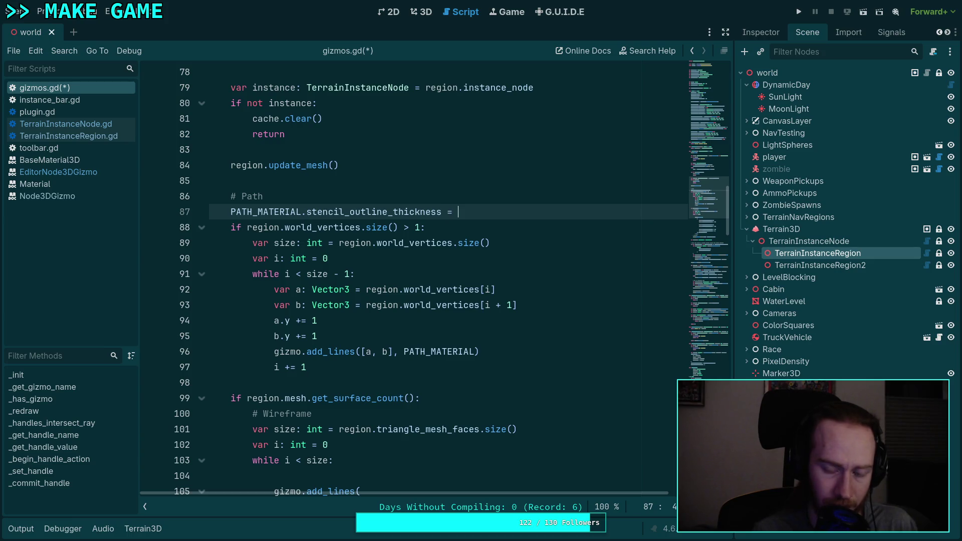
text(2)
key(ctrl+s)
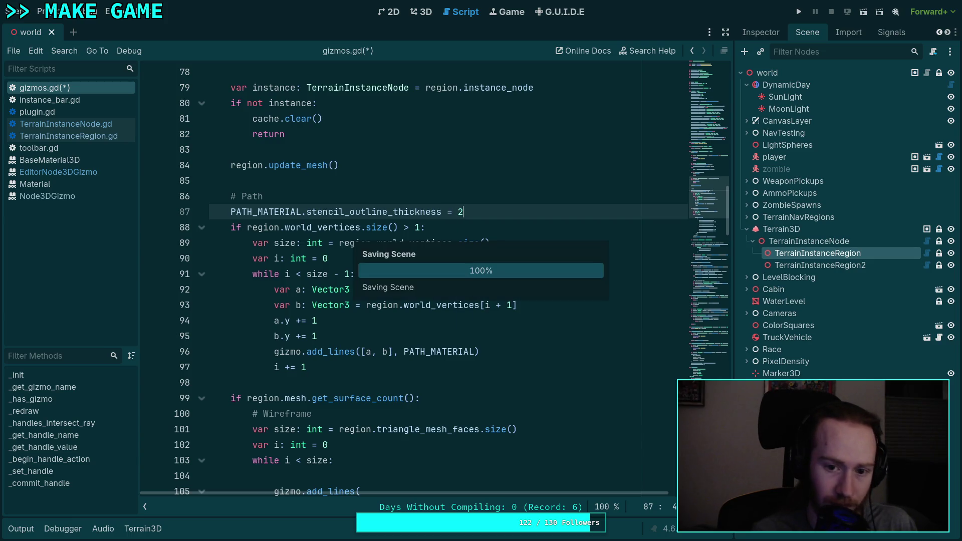
key(ctrl+F2)
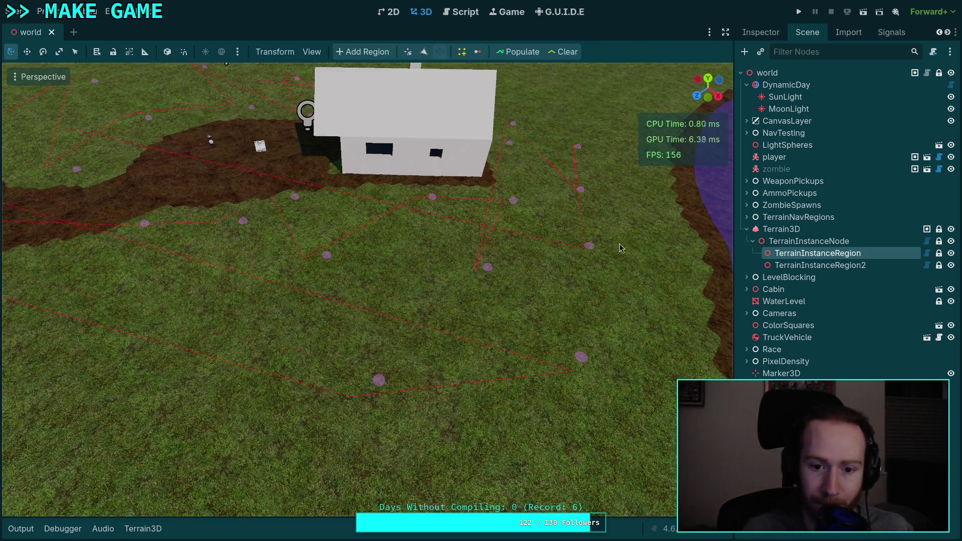
mouse_move(650, 293)
mouse_down()
mouse_move(551, 235)
mouse_move(541, 255)
mouse_move(581, 259)
mouse_move(581, 300)
mouse_move(535, 36)
mouse_up()
Step: Compare thicker path outline values of 3 and 4 on the terrain in the 3D view
click(459, 15)
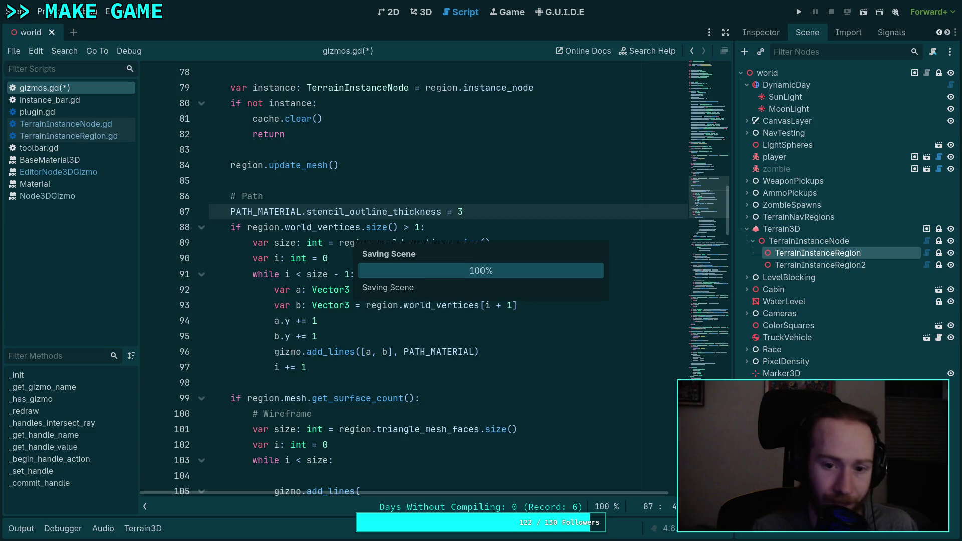
click(421, 12)
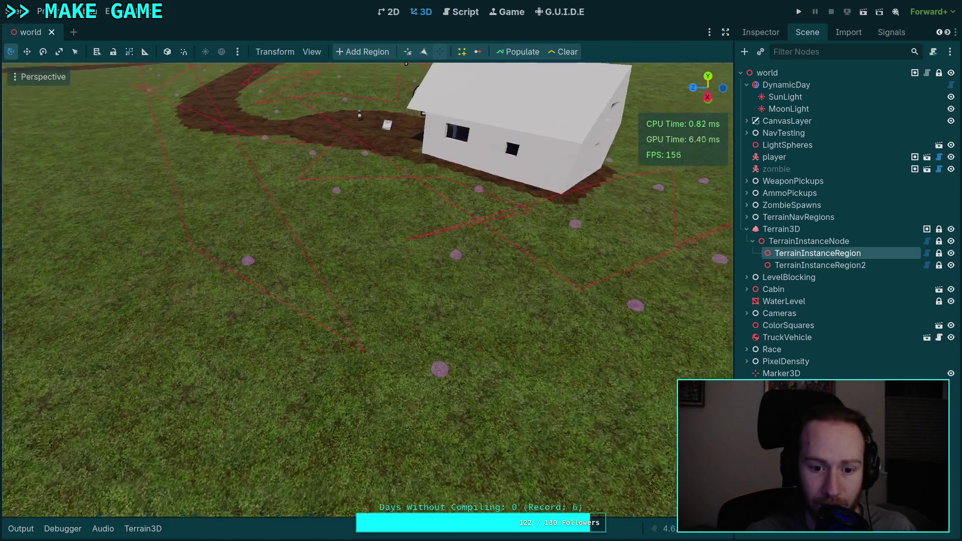
scroll(492, 82, down, 6)
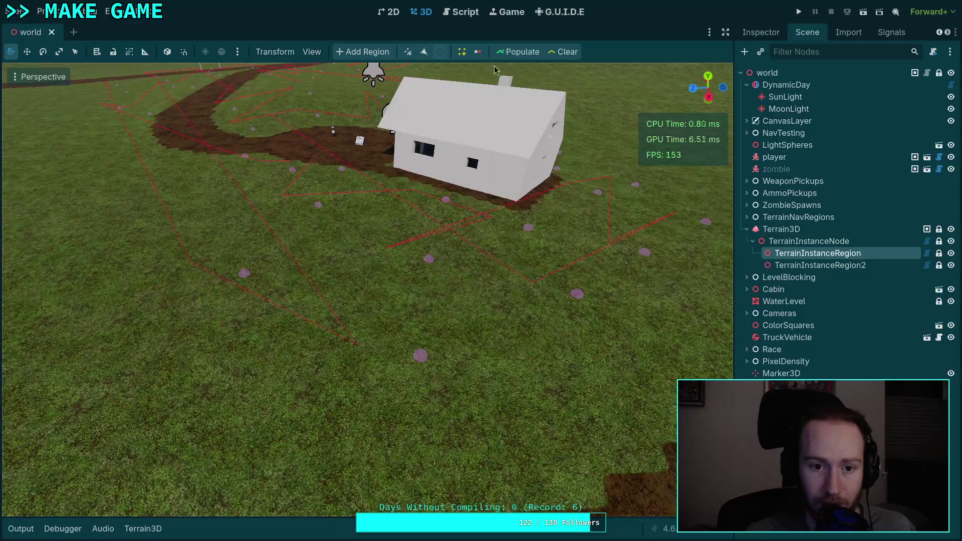
click(465, 13)
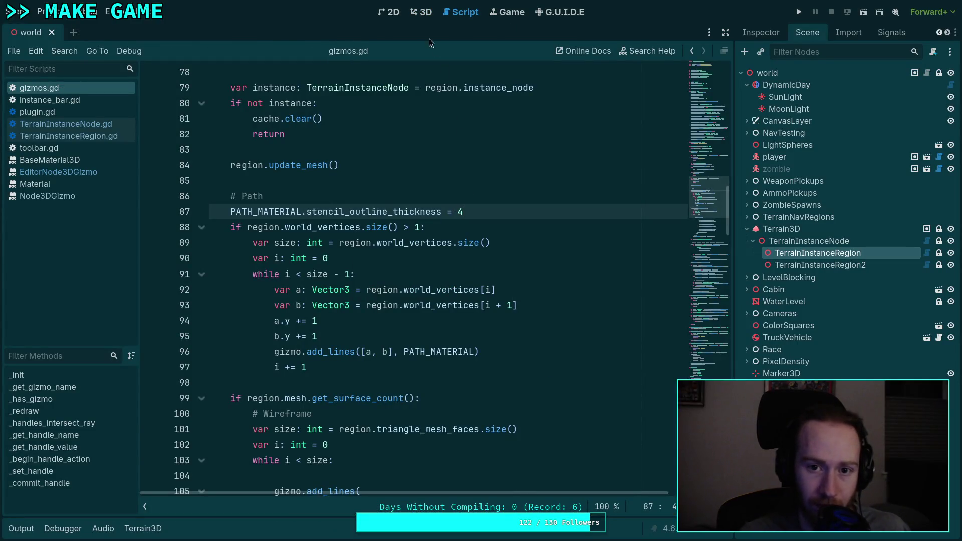
click(420, 12)
scroll(434, 283, down, 3)
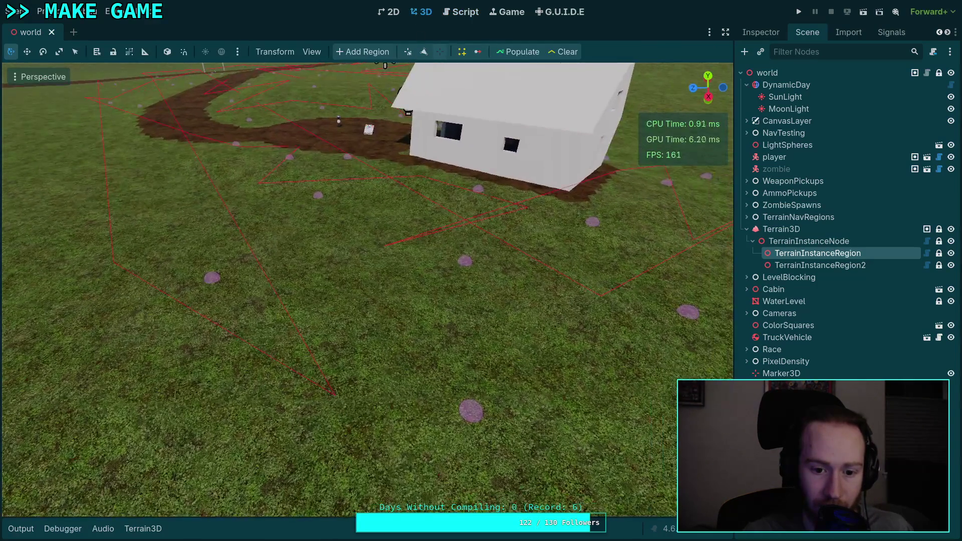
Step: Set the stencil outline thickness to 1, save, and check the thinner red outlines
click(460, 11)
key(BackSpace)
text(1)
key(ctrl+s)
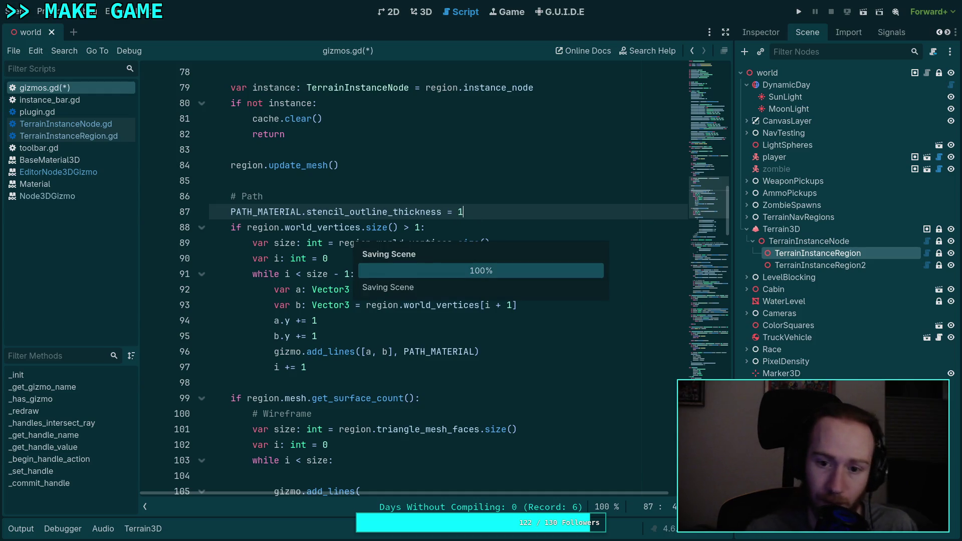
click(421, 11)
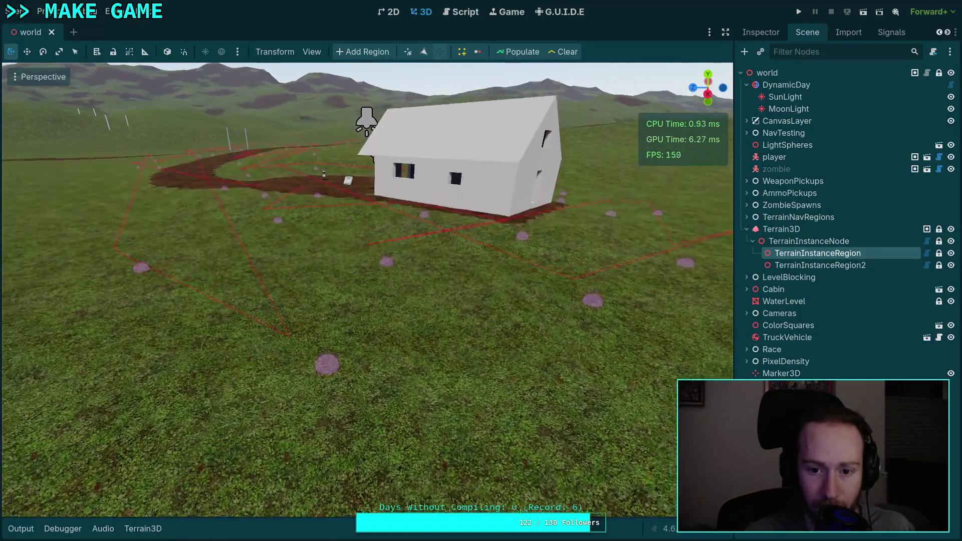
click(466, 12)
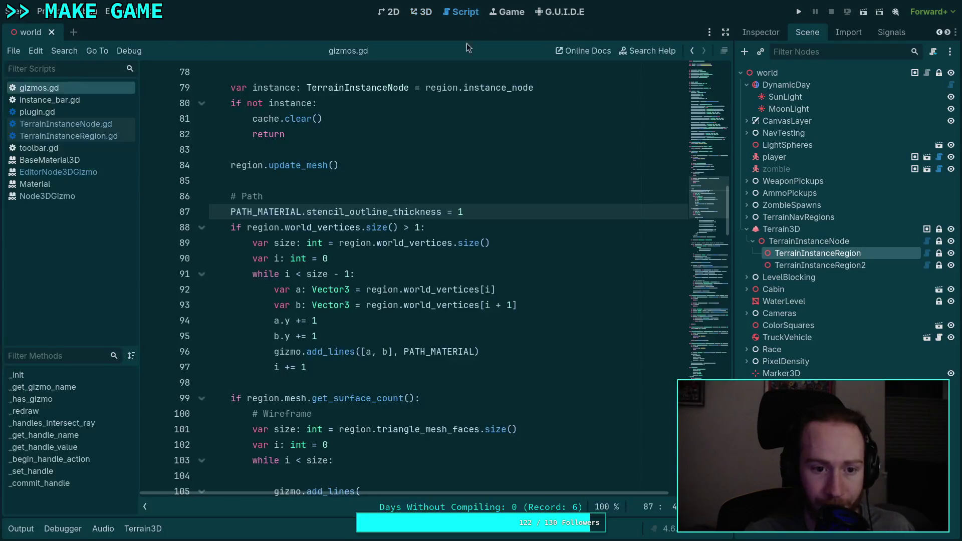
Step: Add z += 1 offsets for each path segment's endpoints in gizmos.gd, save, and preview the scene
click(413, 334)
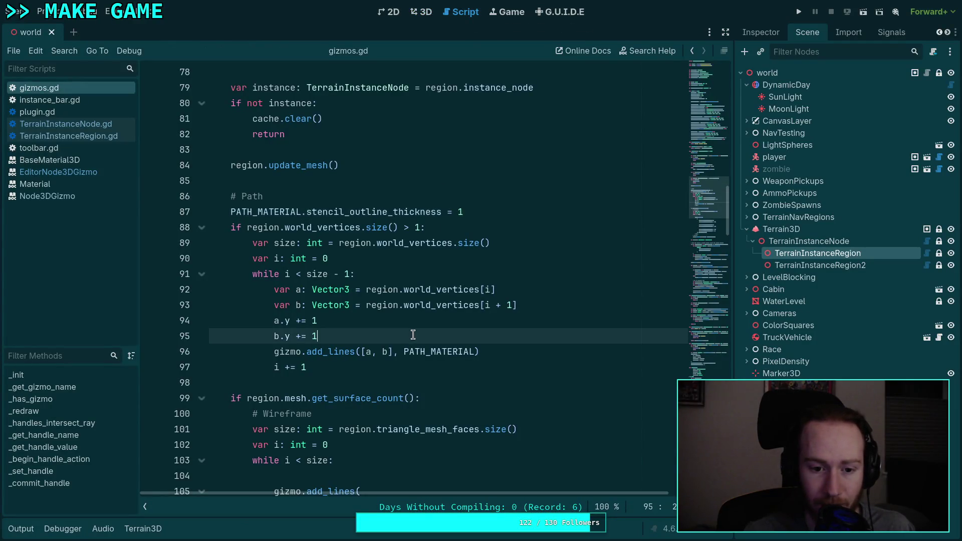
key(Return)
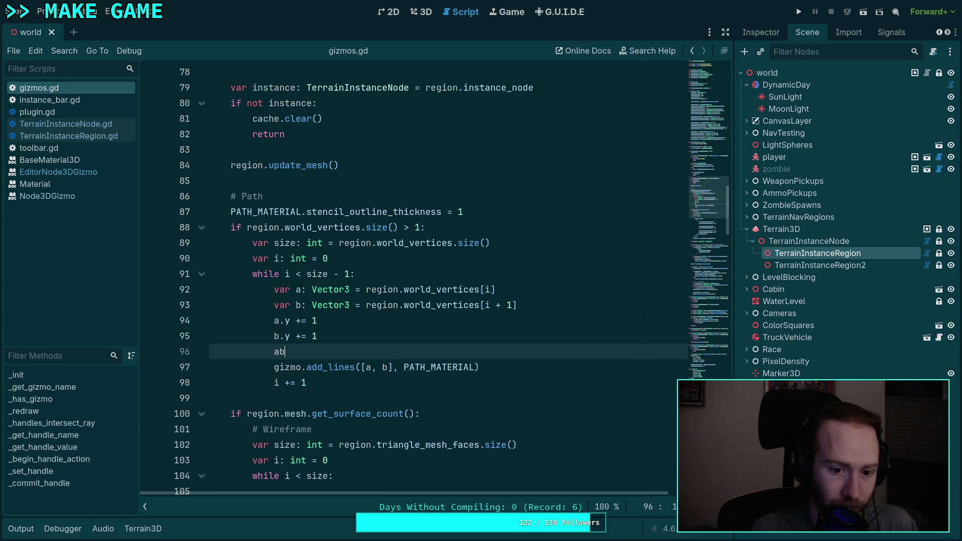
key(BackSpace)
text(.z += )
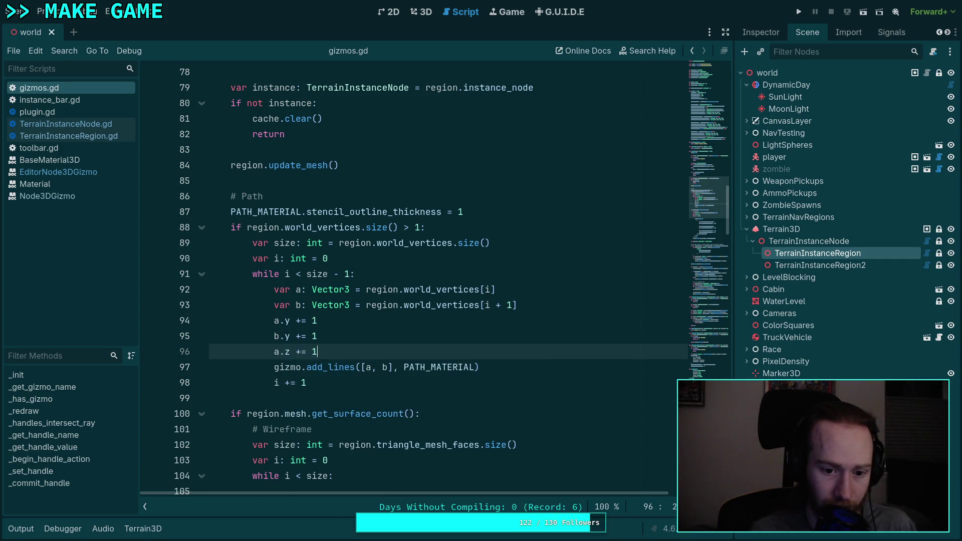
text(1)
key(Return)
text(b)
key(BackSpace)
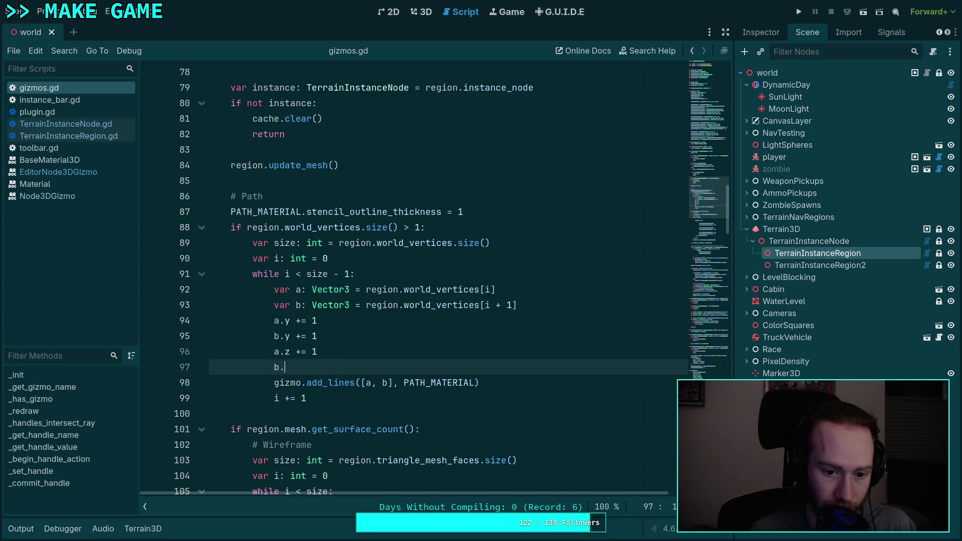
text(z += 1)
key(ctrl+s)
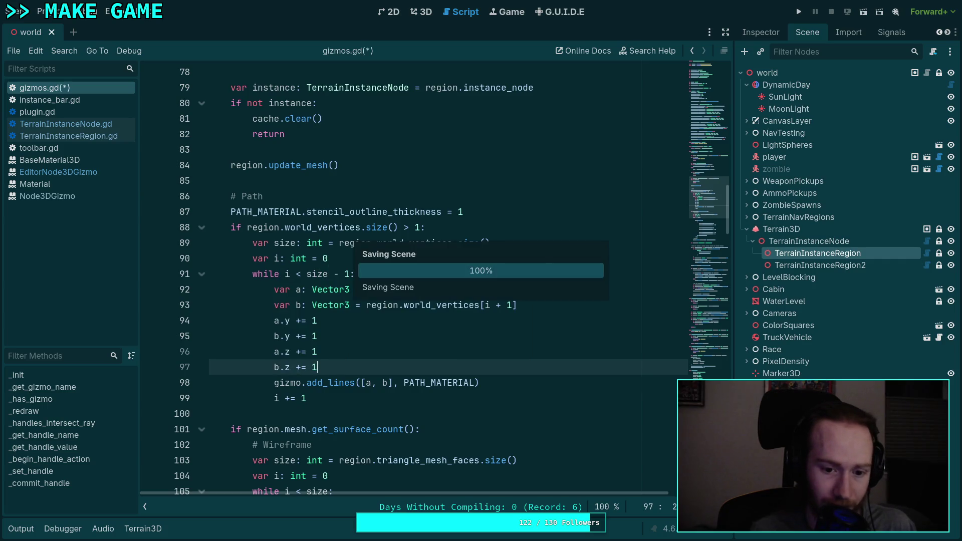
click(422, 12)
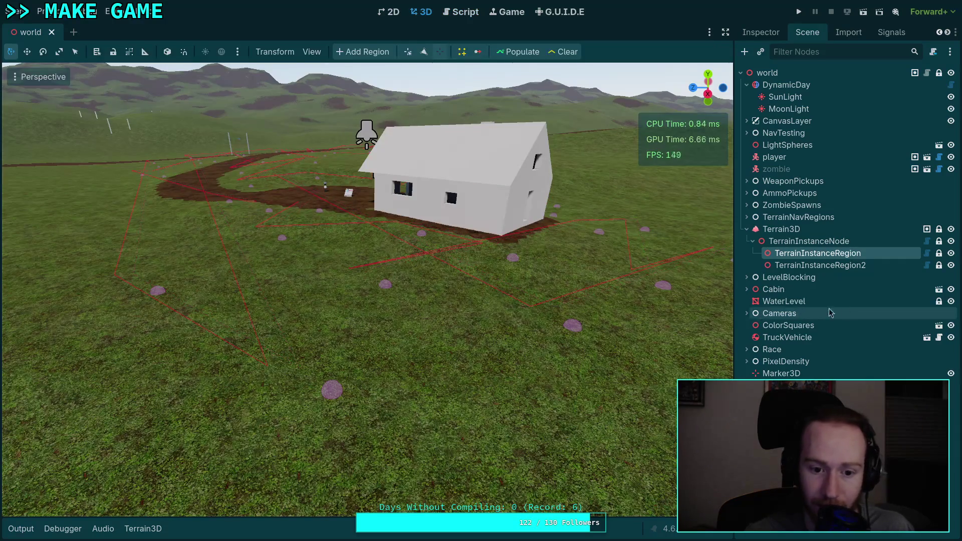
click(464, 12)
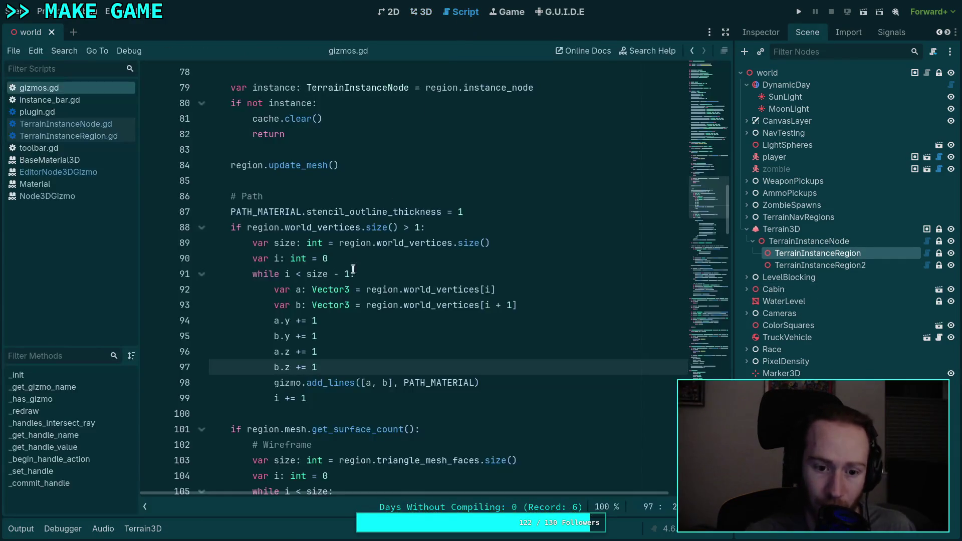
Step: Change the a.z and b.z offsets to -= 1, save, and check the red lines in 3D
double_click(298, 367)
text(-)
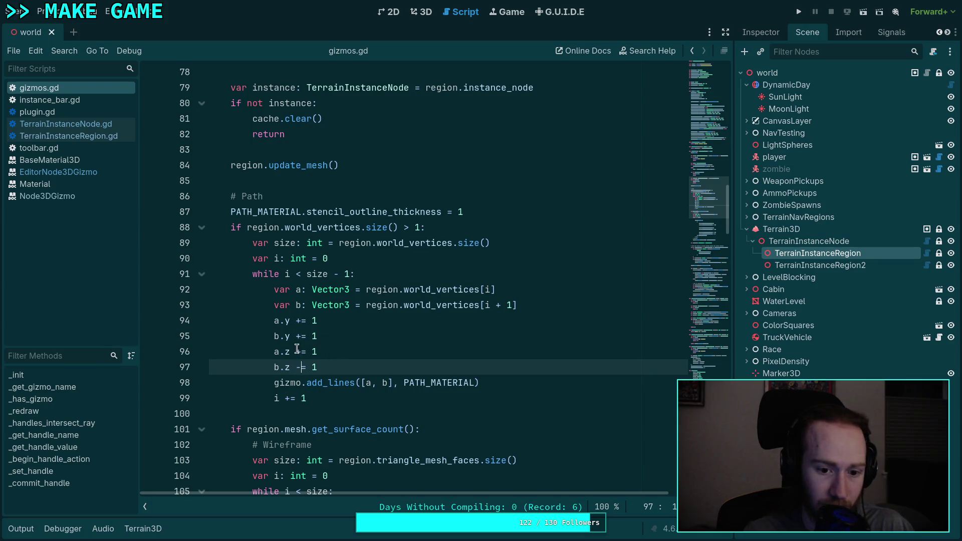
double_click(297, 352)
text(-)
key(ctrl+s)
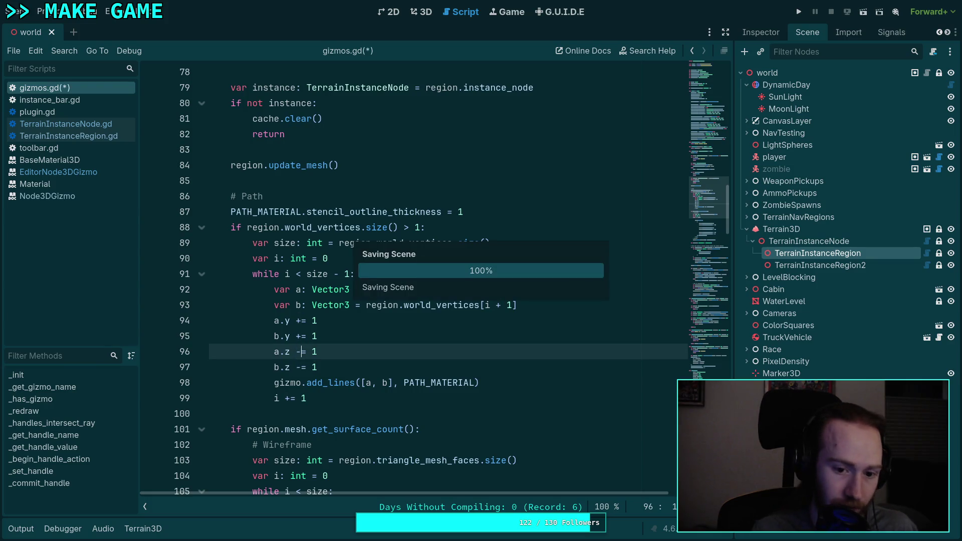
click(420, 12)
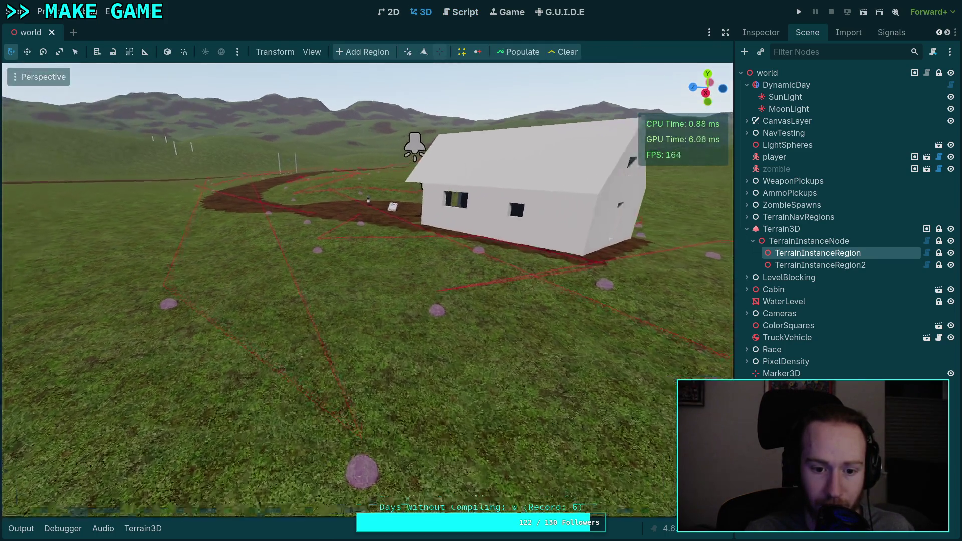
scroll(620, 327, up, 3)
scroll(620, 327, down, 3)
scroll(452, 167, down, 2)
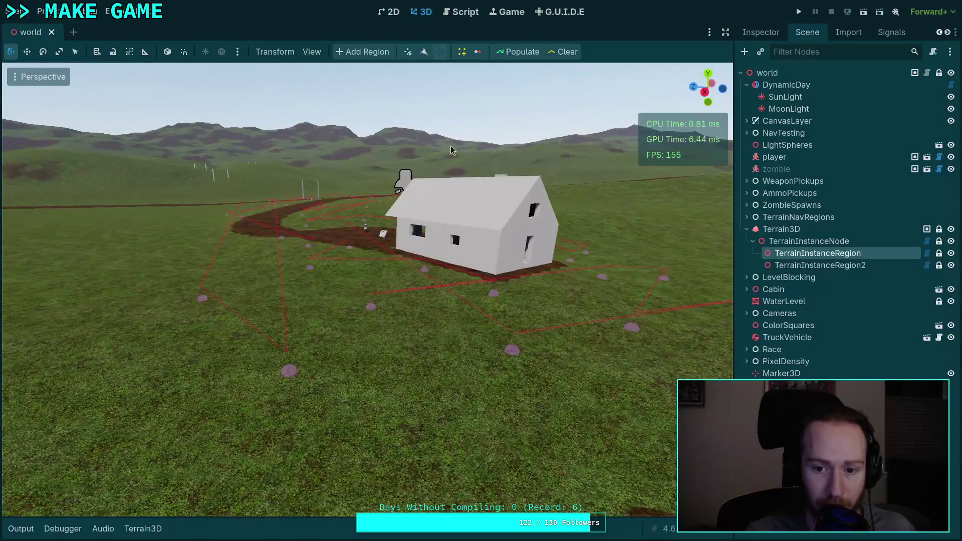
click(459, 12)
click(313, 336)
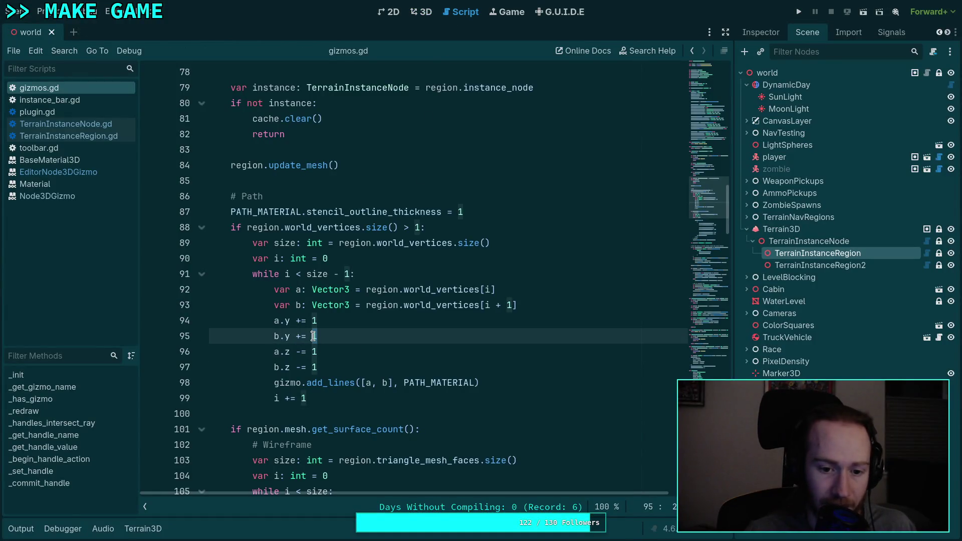
Step: Lower the a.y and b.y offsets to 0.1, save, and inspect the path lines in 3D
key(BackSpace)
text(.)
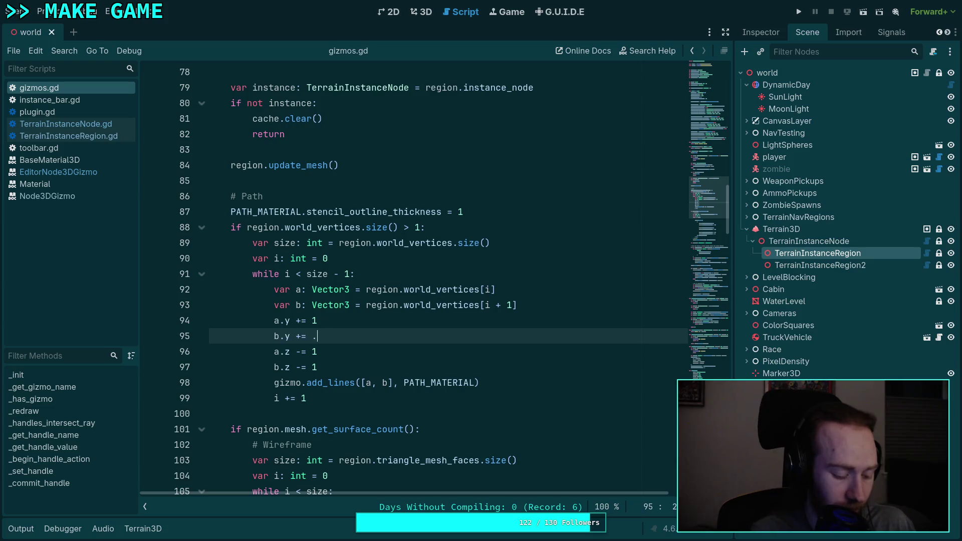
click(315, 321)
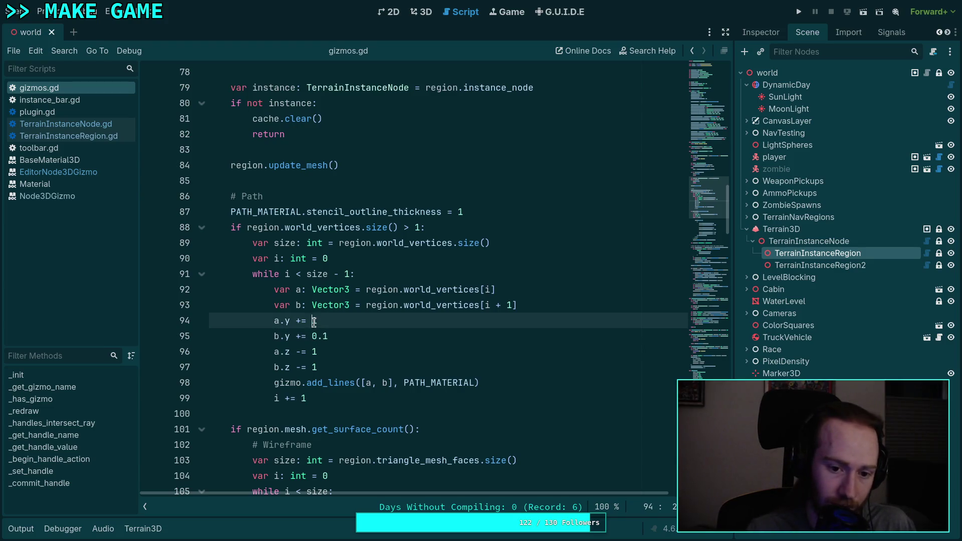
text(0.)
key(ctrl+s)
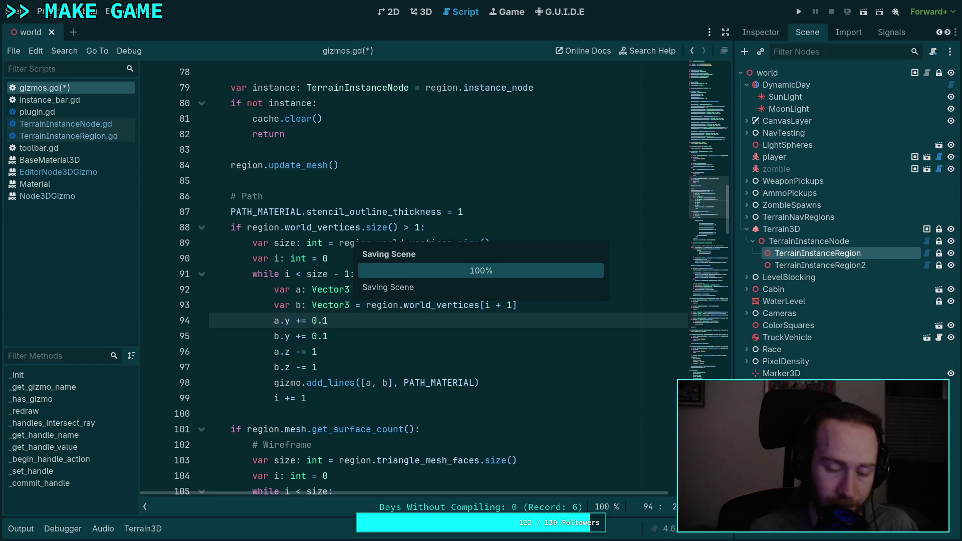
key(ctrl+F2)
scroll(384, 321, down, 3)
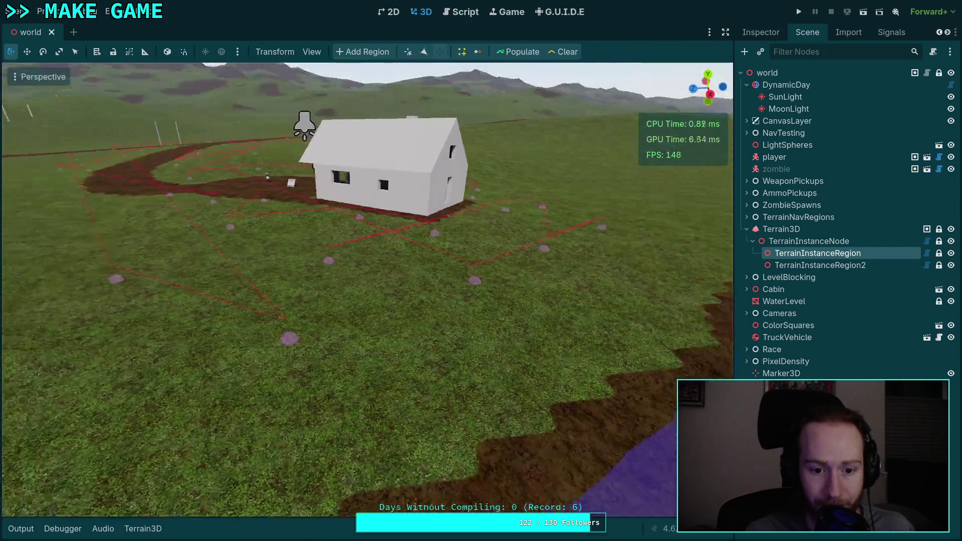
drag(690, 250, 383, 43)
click(465, 12)
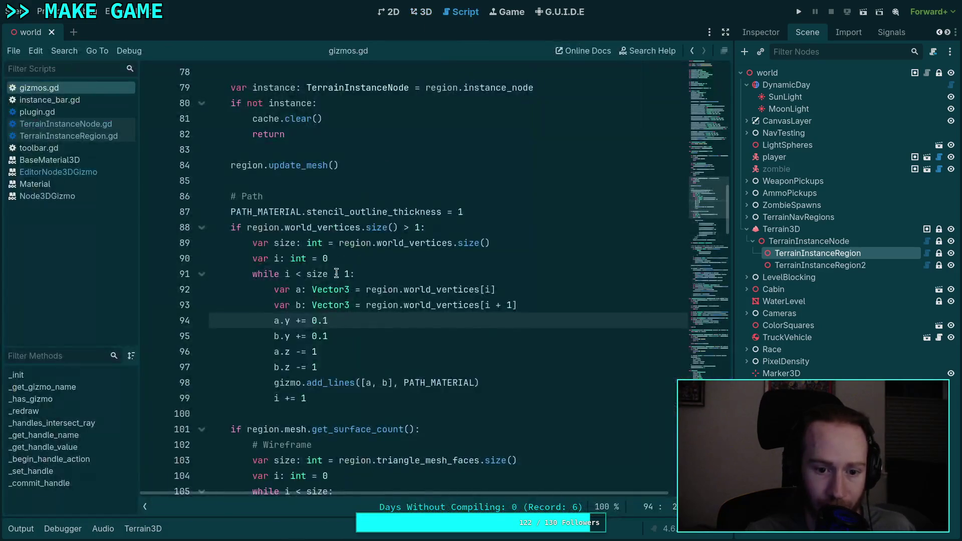
Step: Set both y offsets to 0.5, save gizmos.gd, and view the scene
key(Delete)
text(5)
key(Down)
key(BackSpace)
key(BackSpace)
text(5)
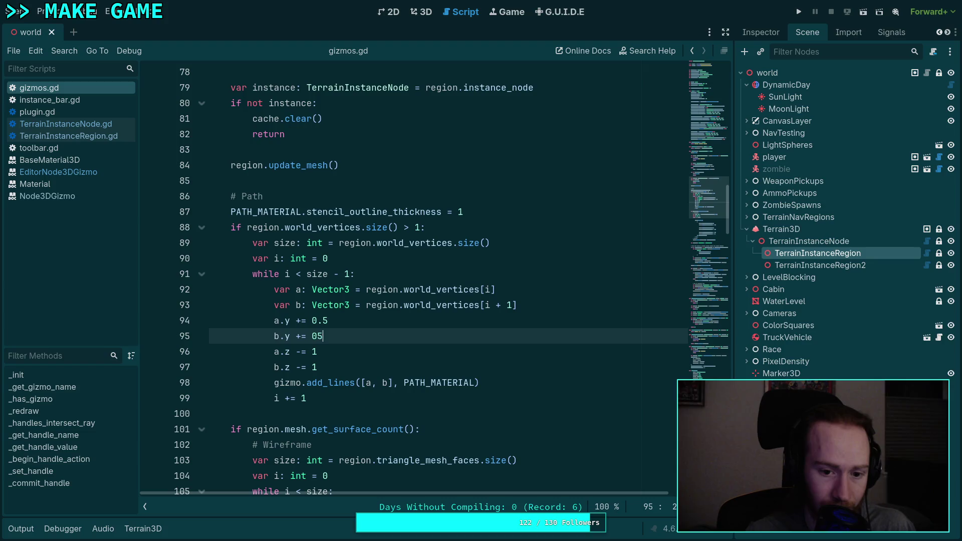
key(ctrl+s)
click(420, 12)
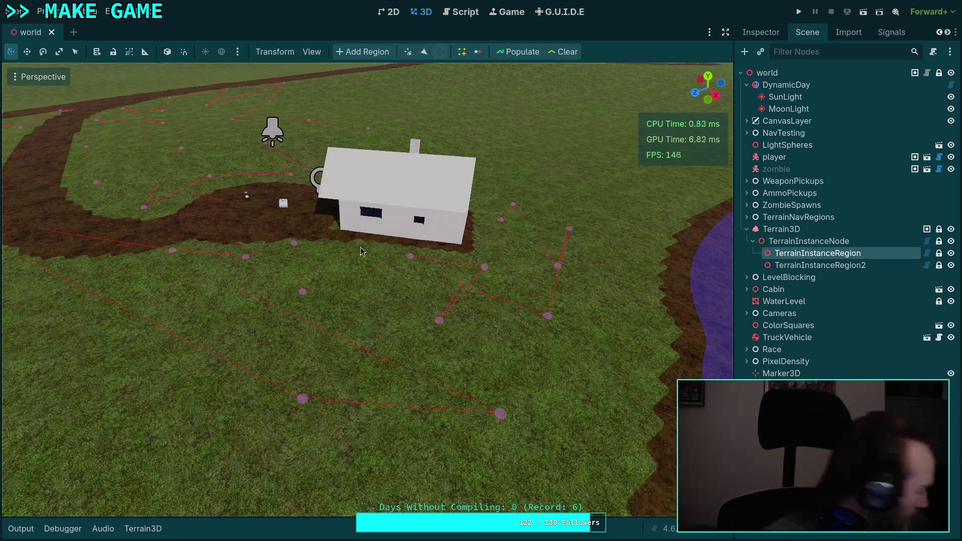
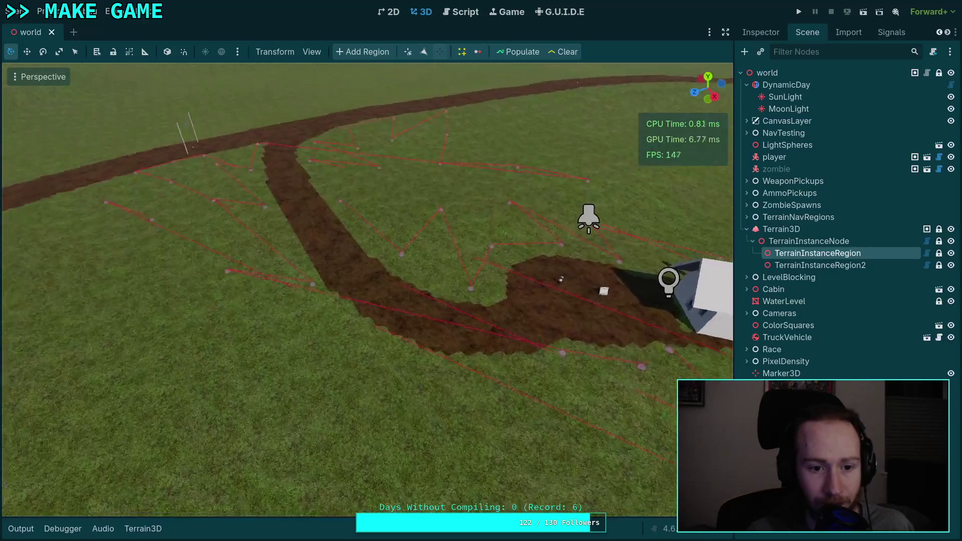
Step: Switch to Terrain3D point editing and orbit the view over the dirt path and cabin
click(440, 55)
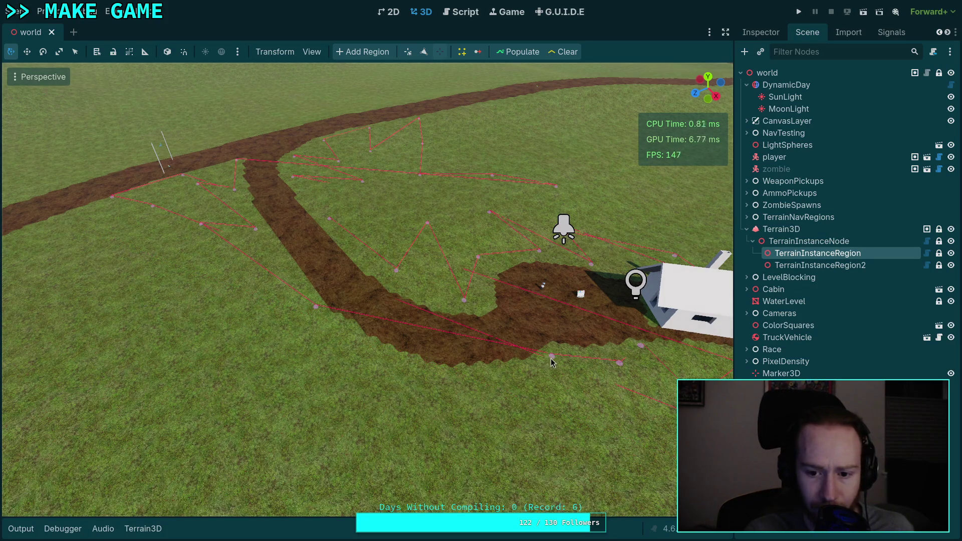
scroll(531, 371, down, 3)
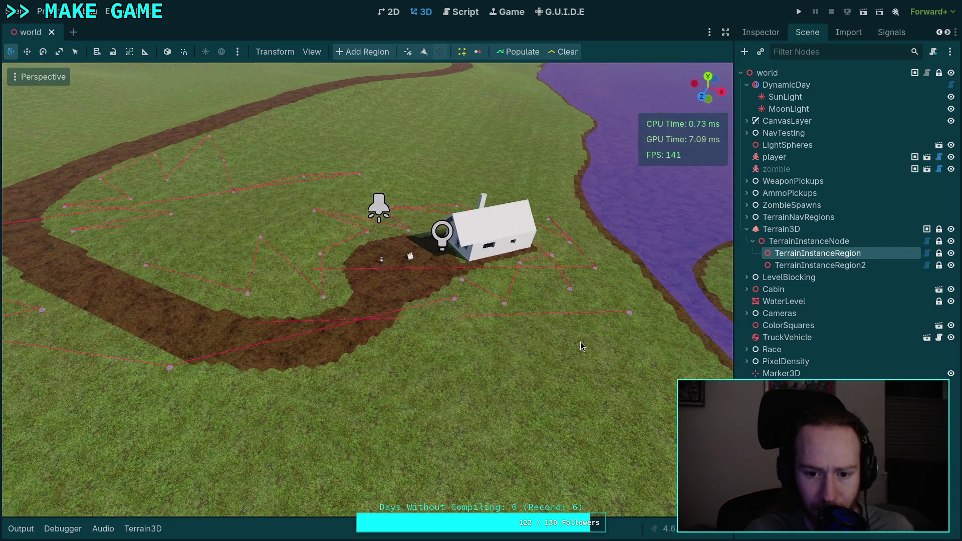
scroll(503, 305, up, 5)
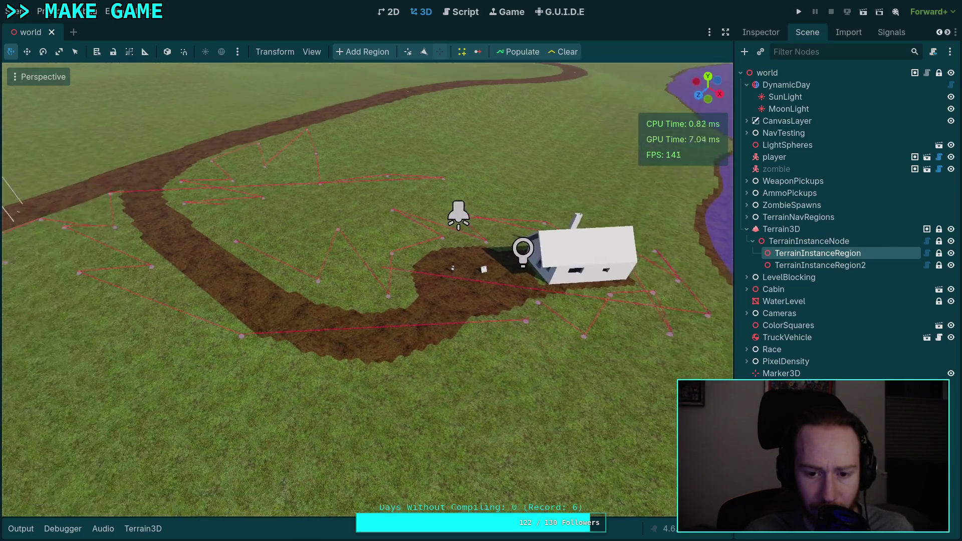
key(a)
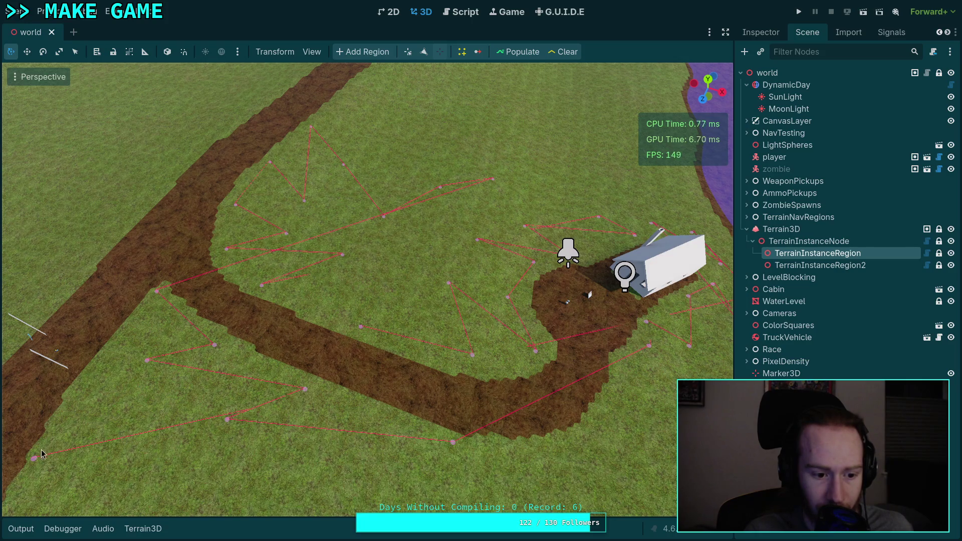
drag(34, 465, 458, 408)
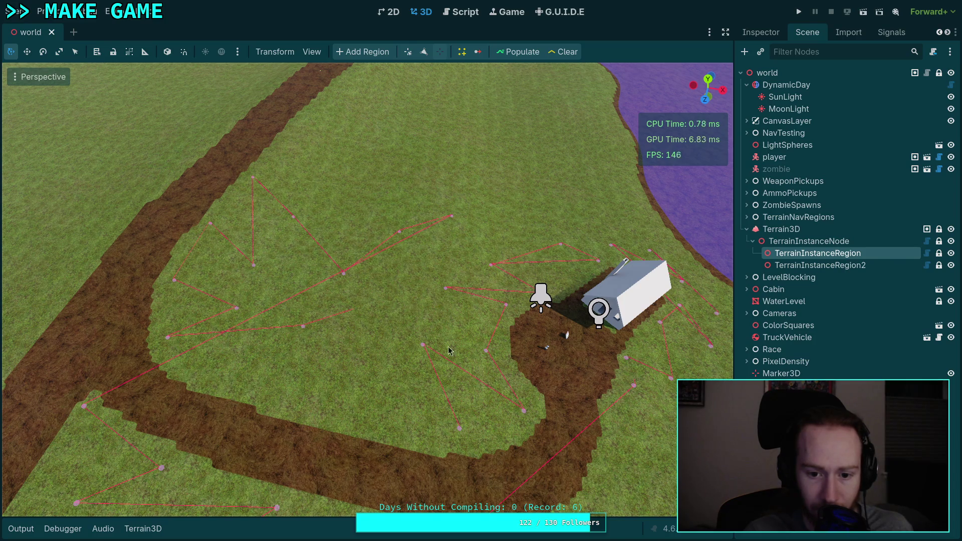
Step: Toggle the TerrainInstanceRegion outlines off and on to compare the bare ground, then tilt closer
key(Escape)
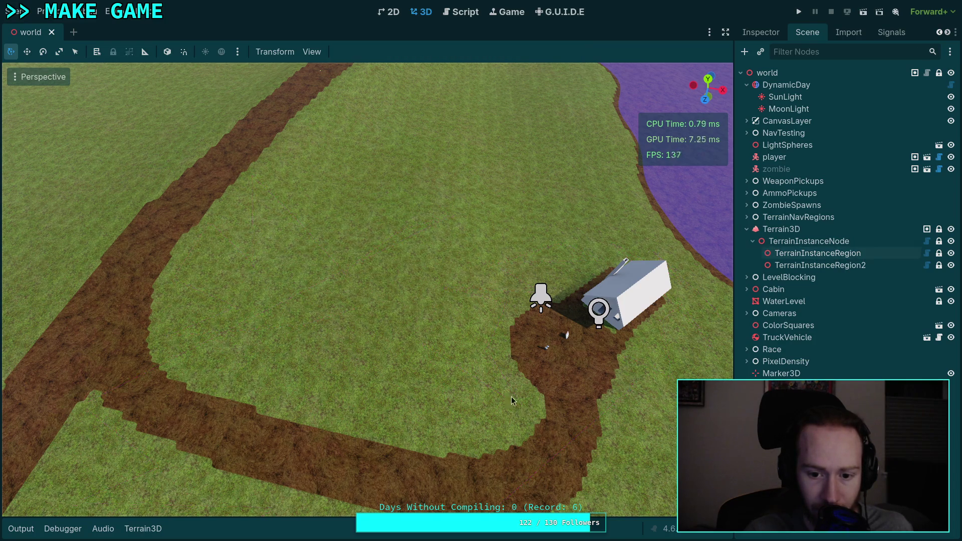
click(817, 253)
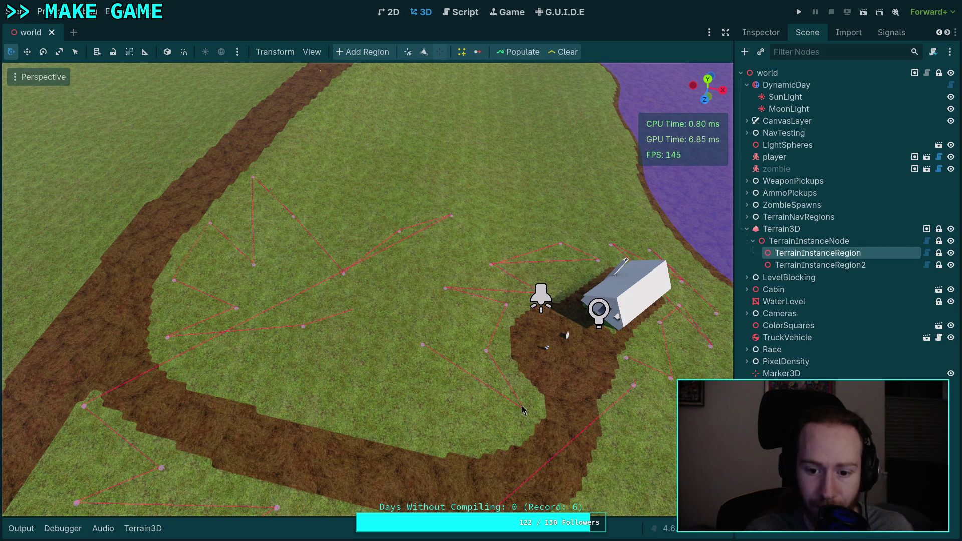
key(Escape)
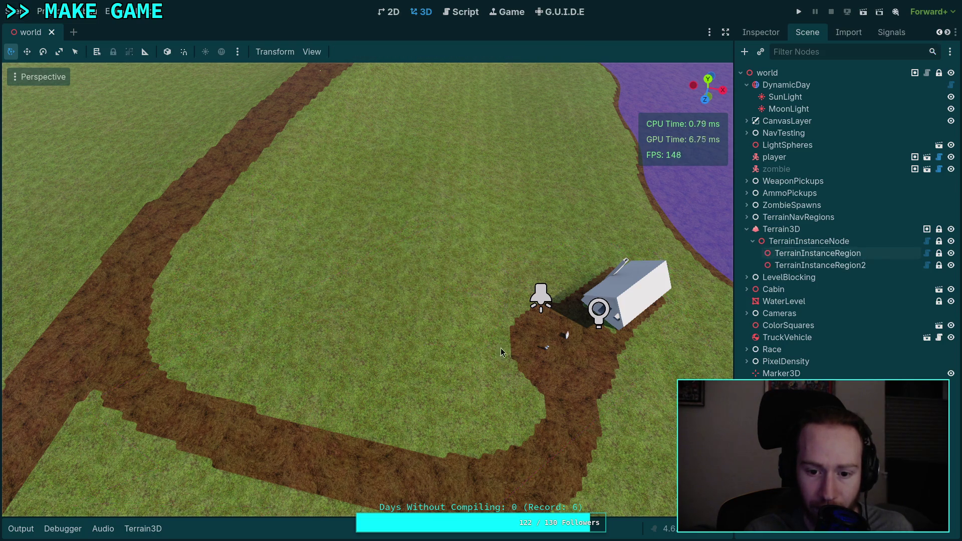
click(817, 253)
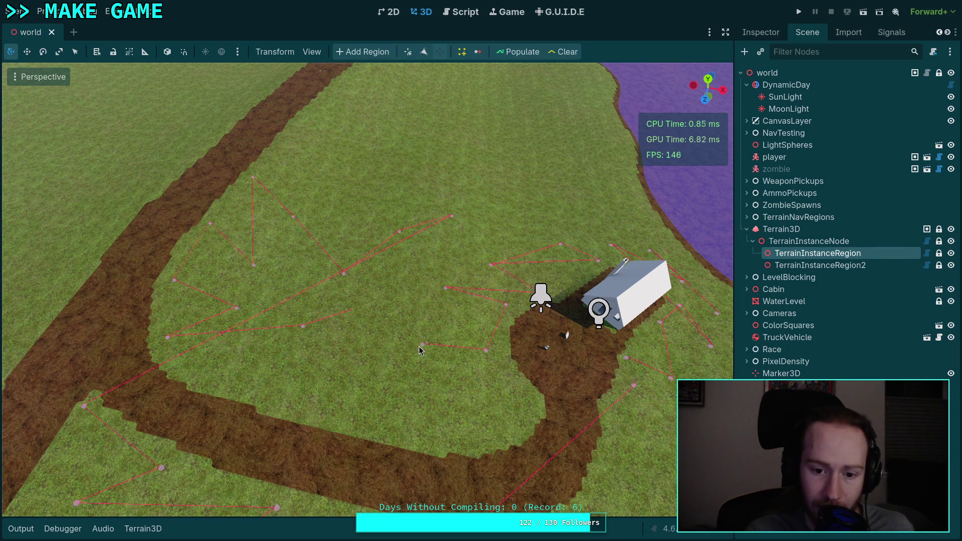
drag(505, 306, 505, 260)
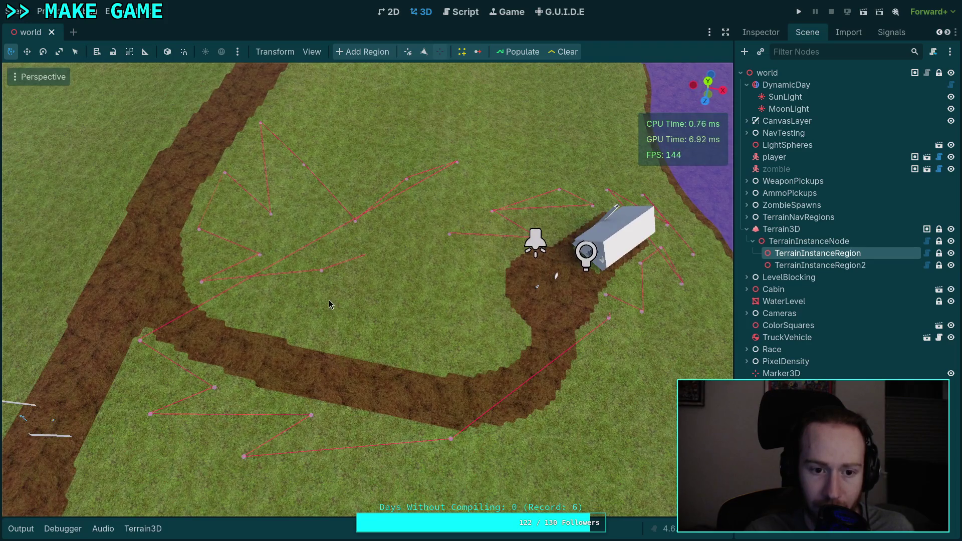
scroll(329, 302, up, 3)
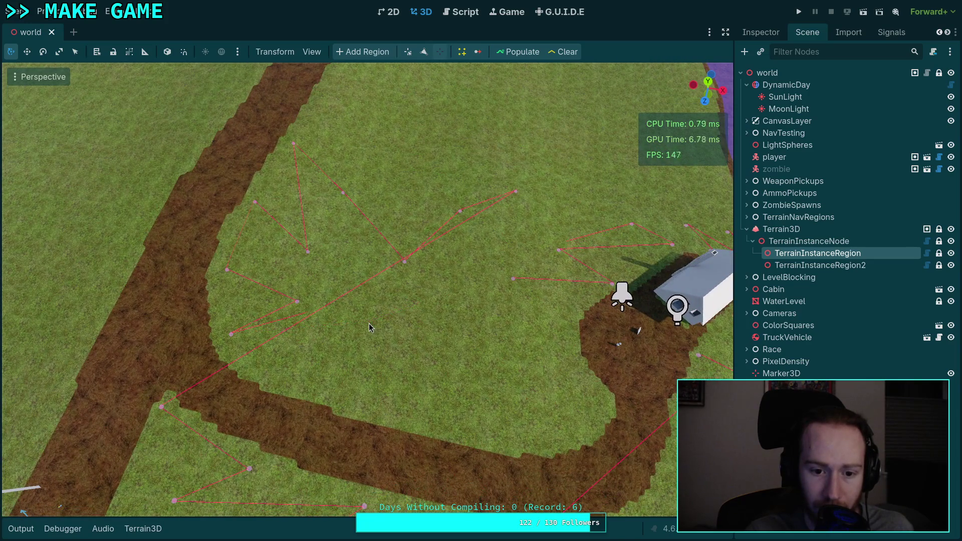
Step: Toggle the region outlines for comparison and select TerrainInstanceRegion in the Scene tree
click(296, 303)
click(860, 255)
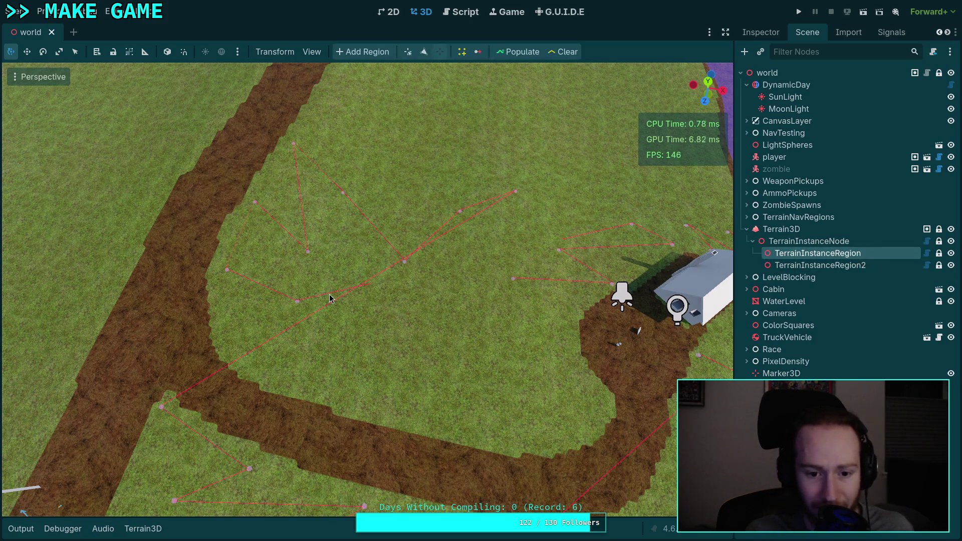
click(296, 302)
click(837, 258)
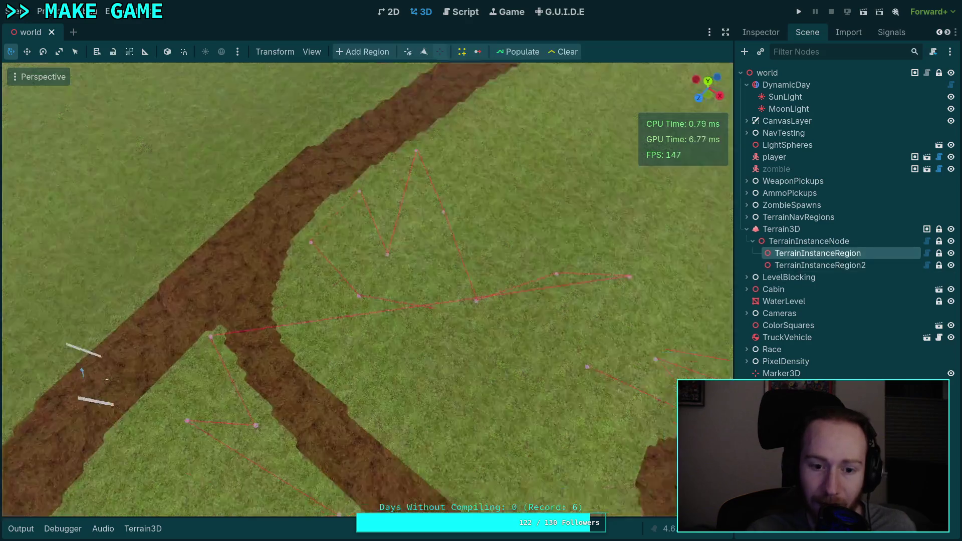
Step: Merge three stray polygon points into their neighbours around the cabin and path
drag(361, 373, 272, 335)
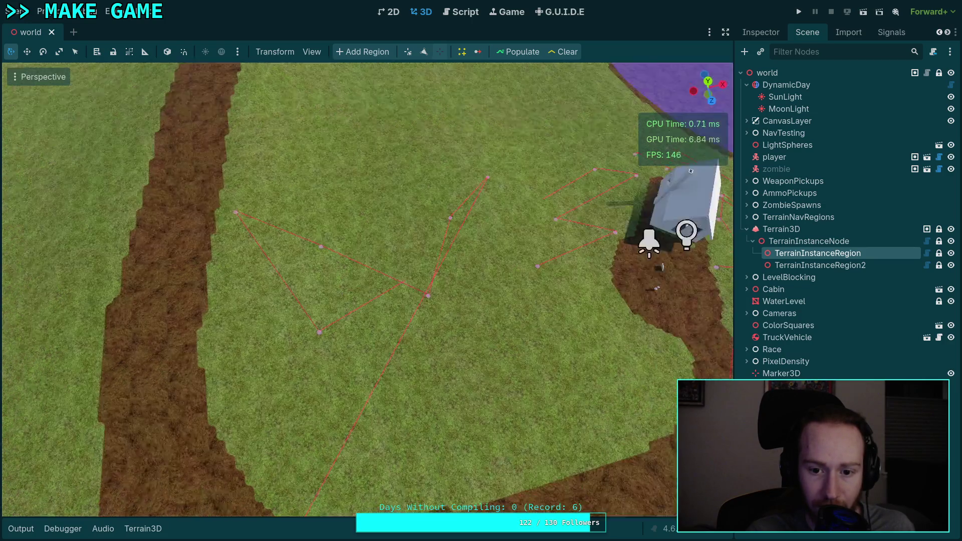
drag(297, 244, 507, 193)
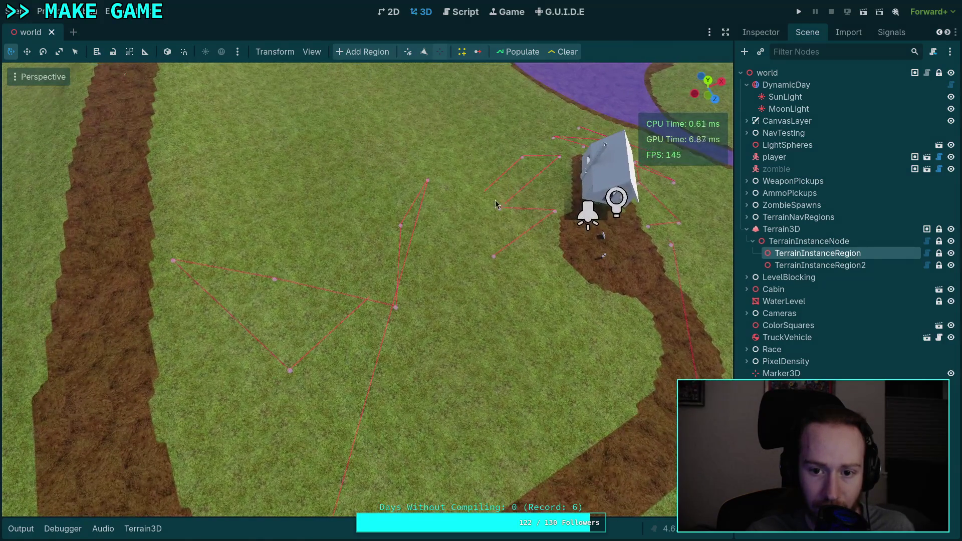
mouse_move(290, 371)
mouse_down()
mouse_move(263, 327)
mouse_move(179, 261)
mouse_up()
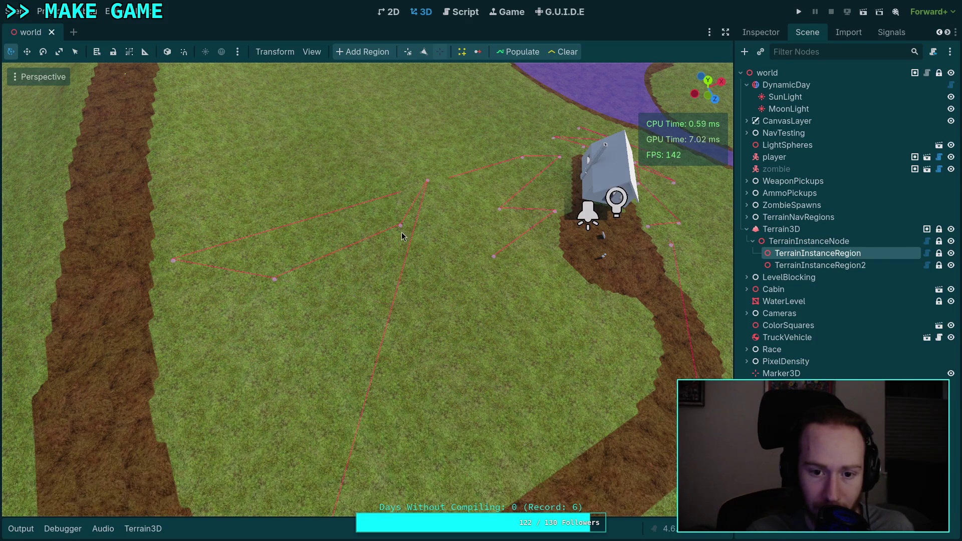
drag(427, 182, 180, 195)
scroll(455, 393, up, 8)
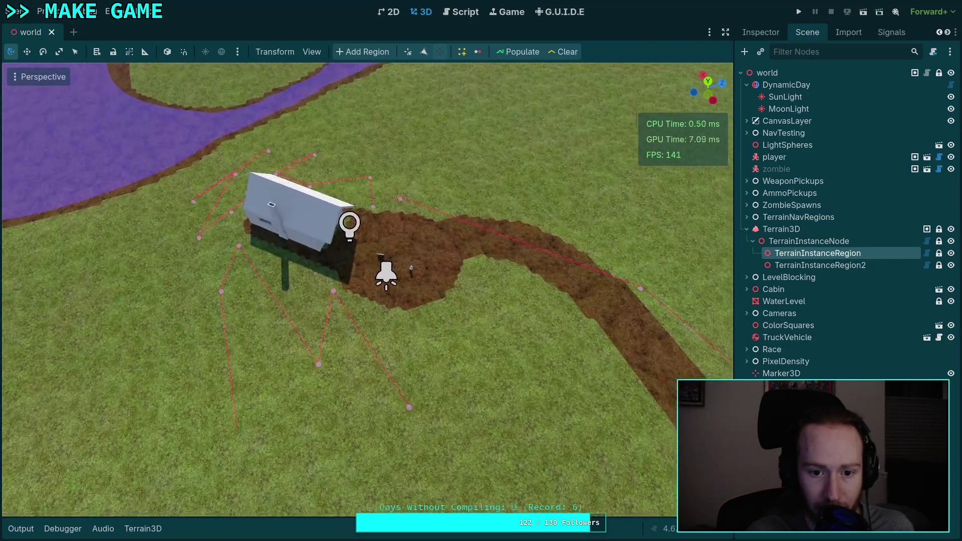
drag(431, 434, 348, 310)
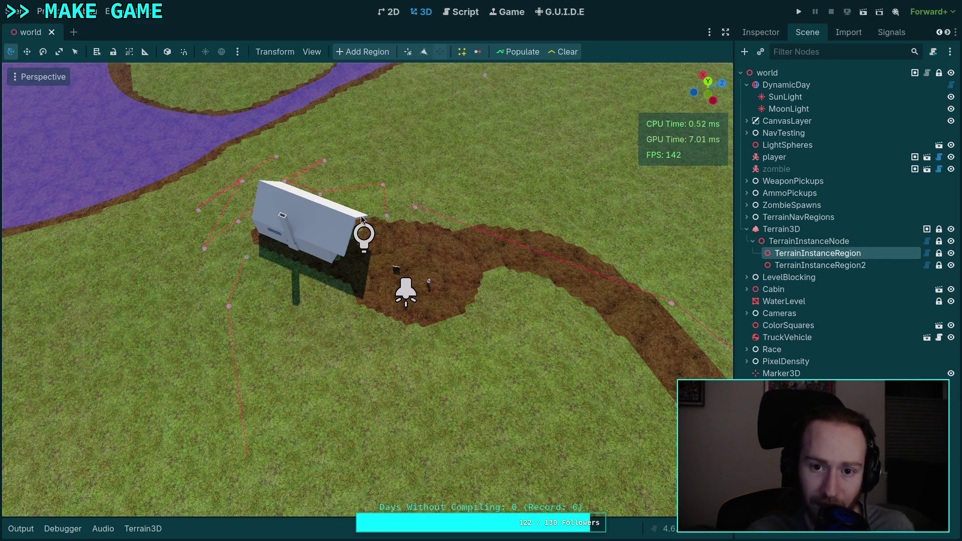
scroll(268, 321, down, 3)
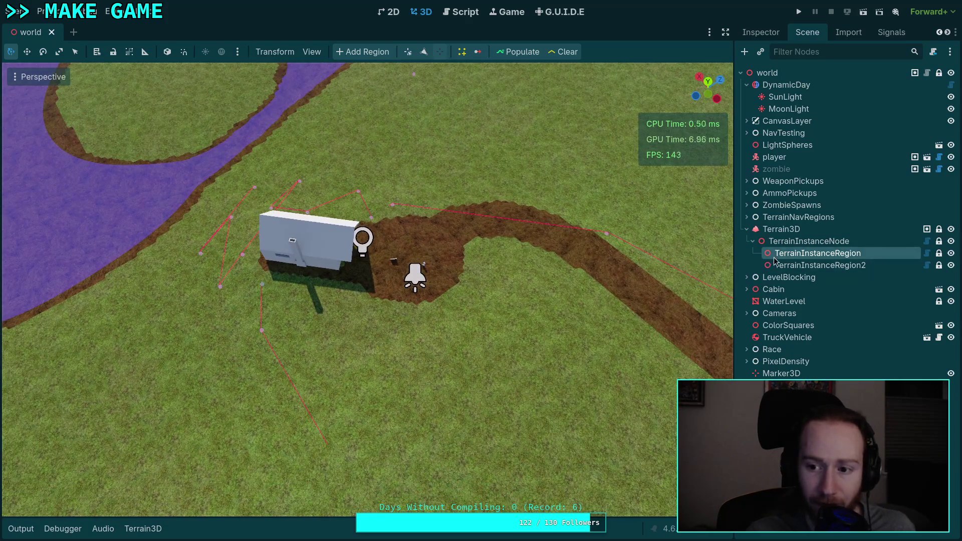
click(52, 12)
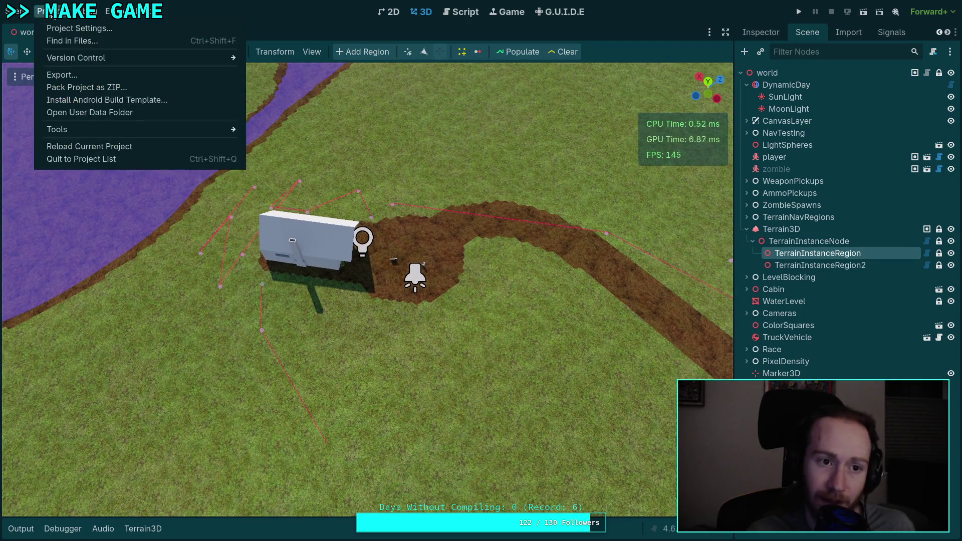
Step: Save the world scene, reload the current project, and reselect TerrainInstanceRegion
click(296, 302)
key(ctrl+s)
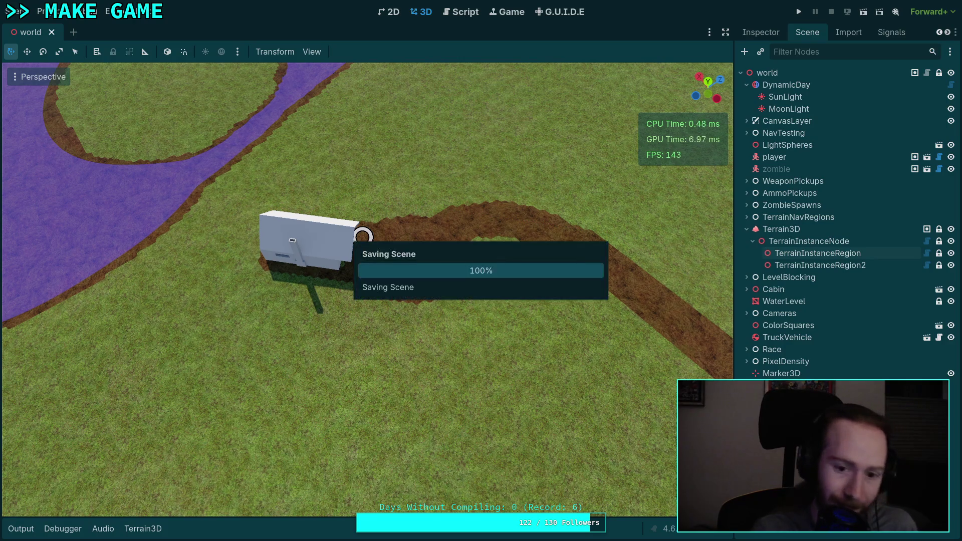
click(47, 11)
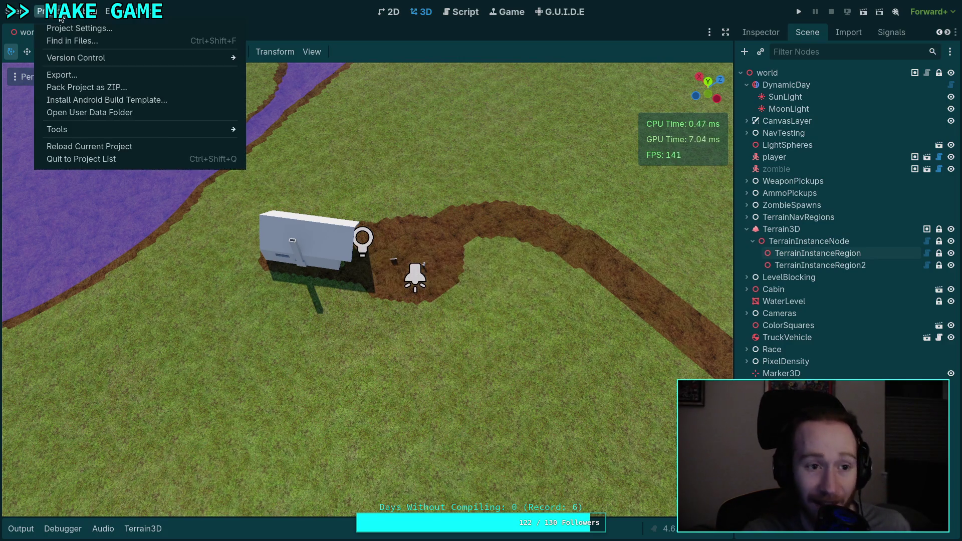
click(108, 147)
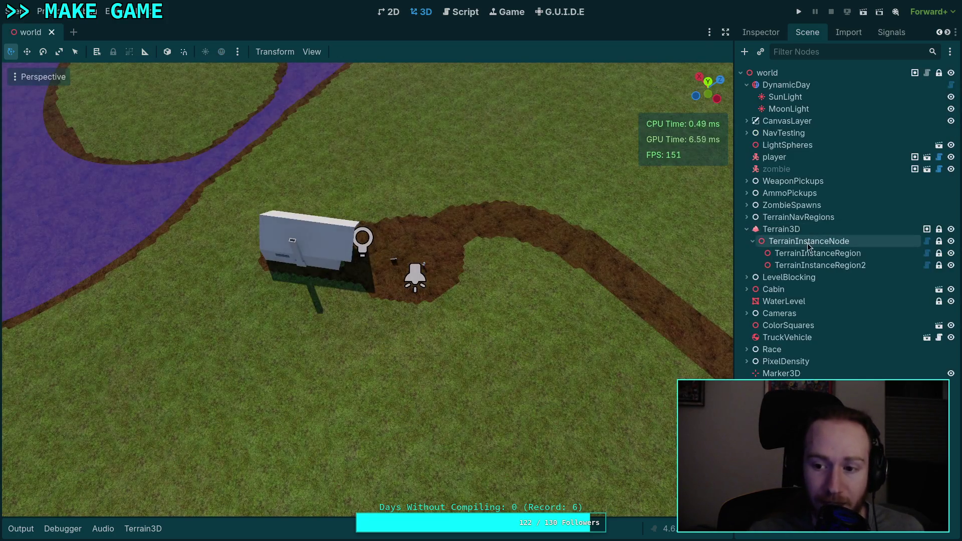
click(807, 249)
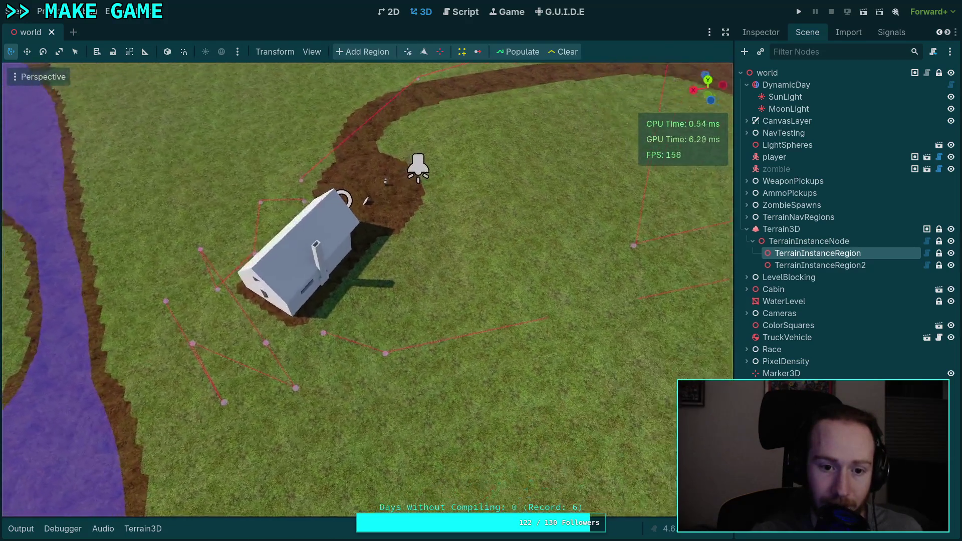
Step: Delete a stray polygon point in point-edit mode and inspect the region around the cabin
click(440, 52)
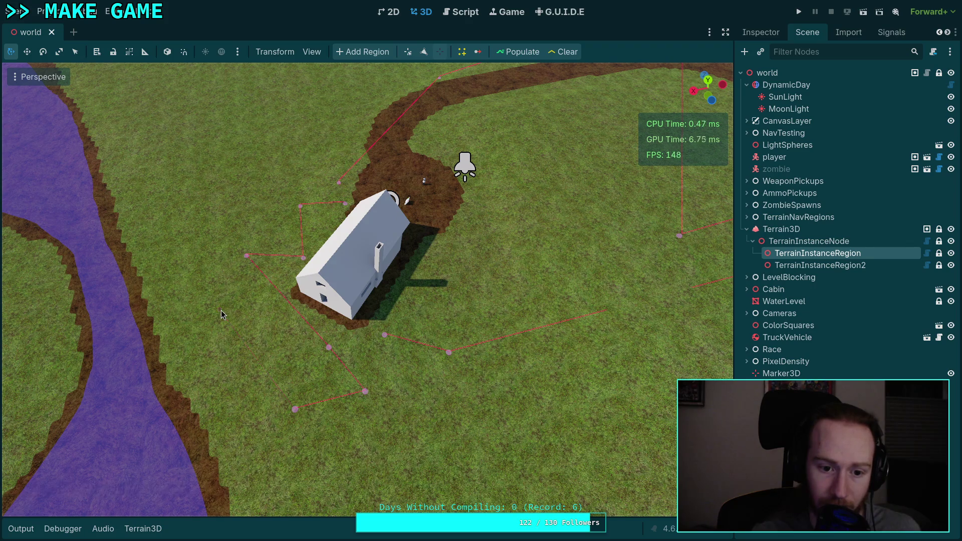
right_click(365, 391)
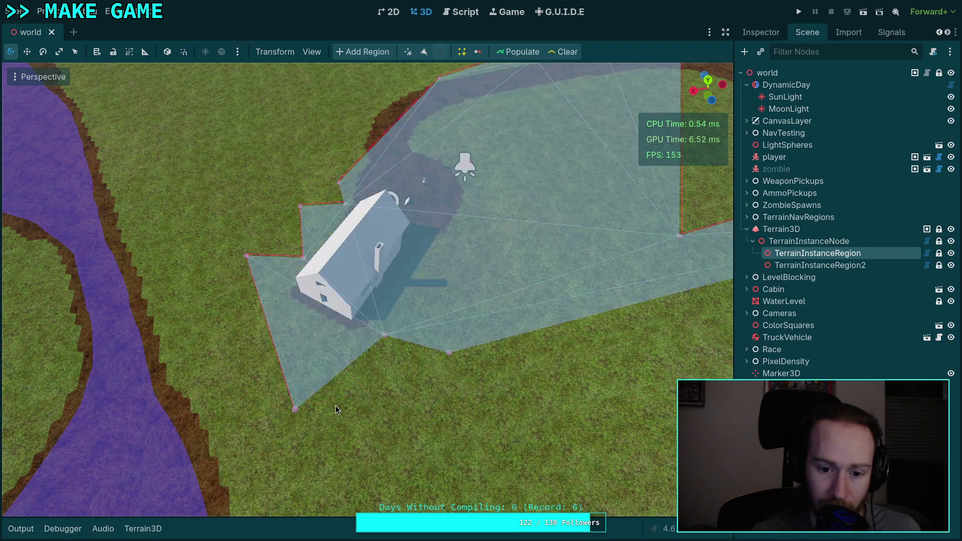
drag(384, 394, 416, 71)
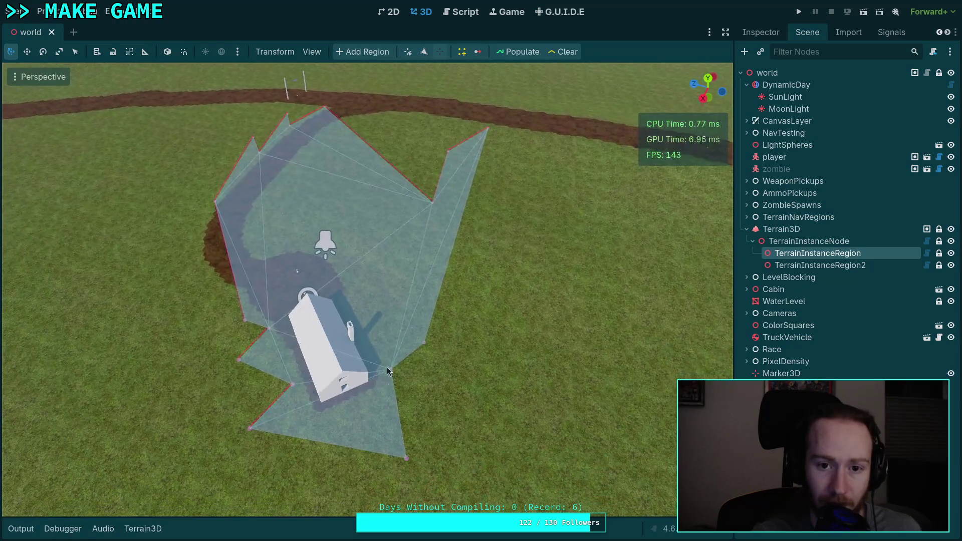
mouse_move(451, 266)
mouse_down()
mouse_move(251, 257)
mouse_move(251, 266)
mouse_up()
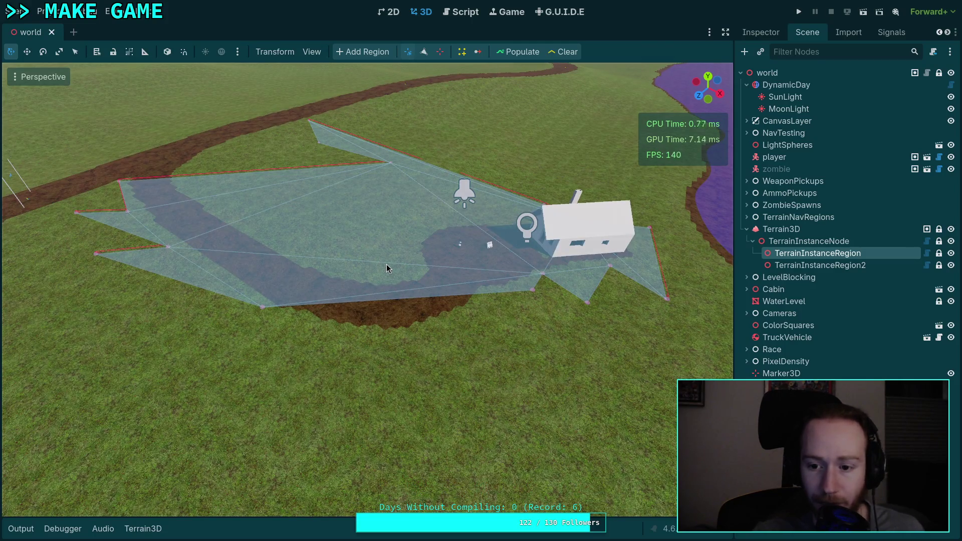
click(454, 11)
Step: In gizmos.gd, move the # Path block after the # Filling code, unindent it, and save
scroll(401, 498, down, 3)
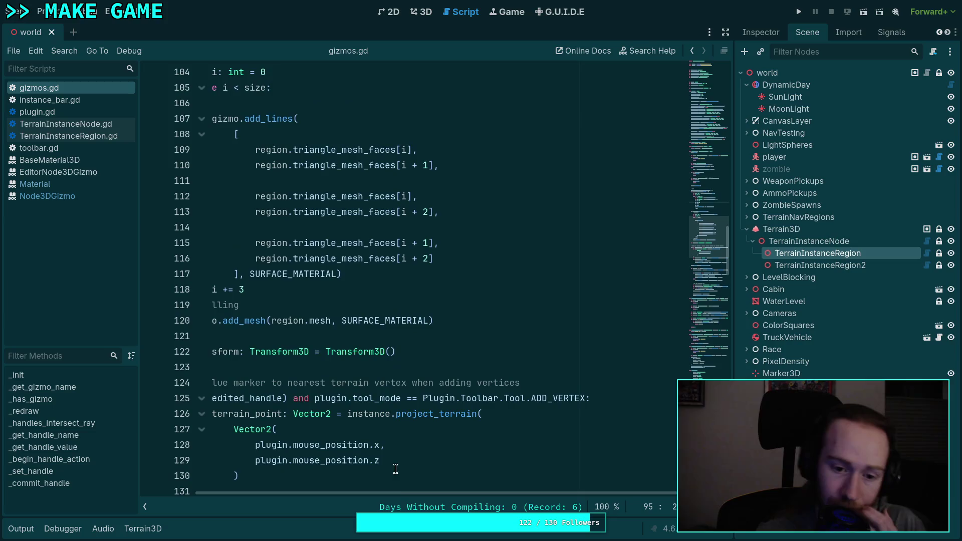
scroll(401, 498, left, 2)
scroll(332, 296, up, 7)
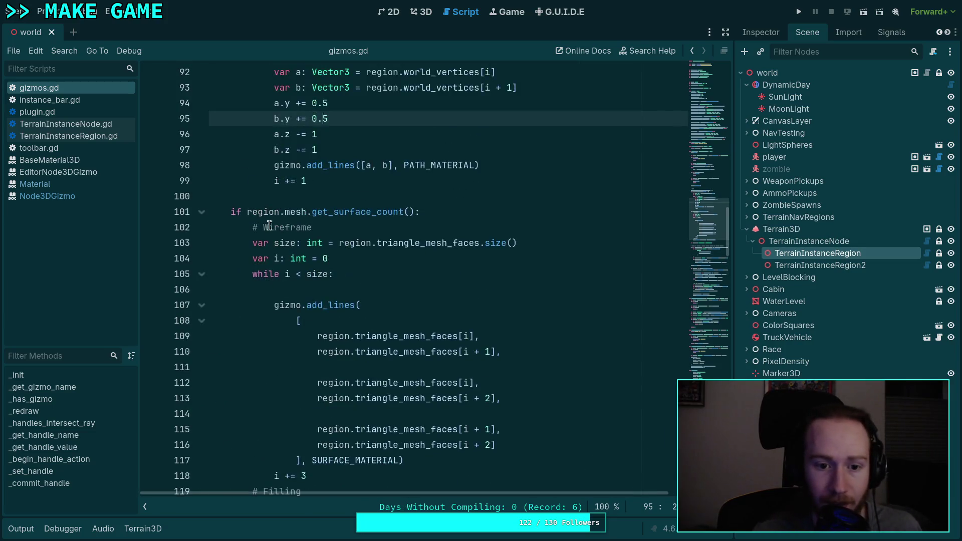
mouse_move(336, 325)
mouse_down()
mouse_move(251, 226)
mouse_move(209, 115)
mouse_up()
key(ctrl+c)
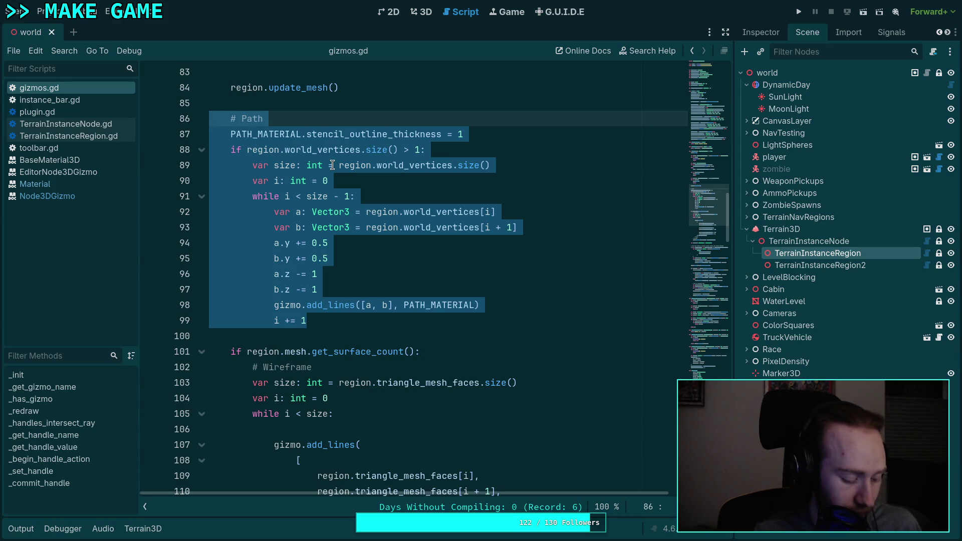
key(BackSpace)
key(BackSpace)
key(BackSpace)
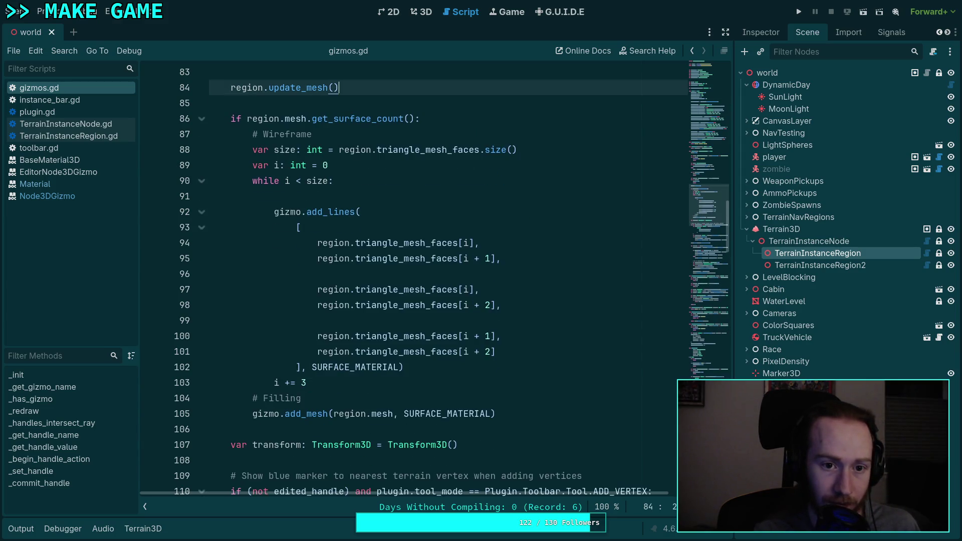
scroll(356, 236, down, 3)
click(561, 274)
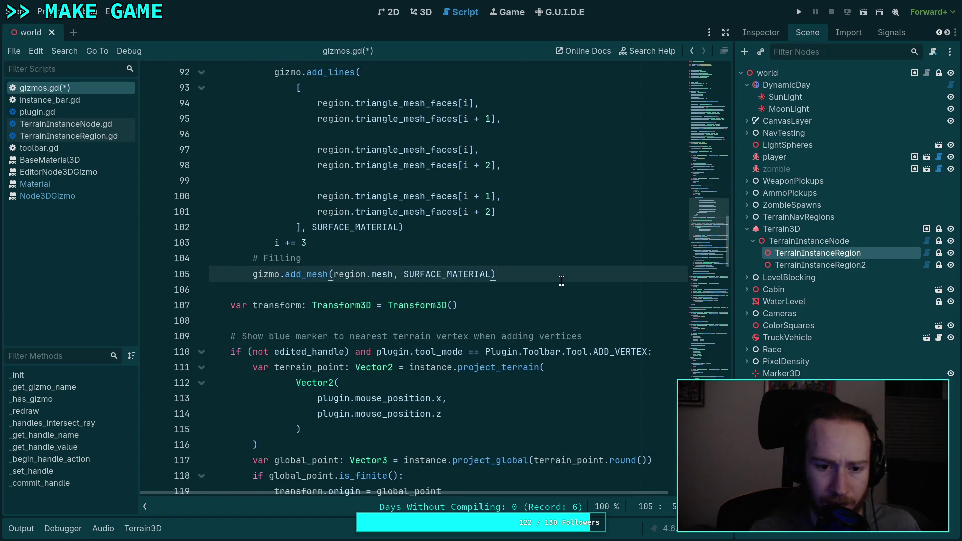
key(Return)
key(ctrl+v)
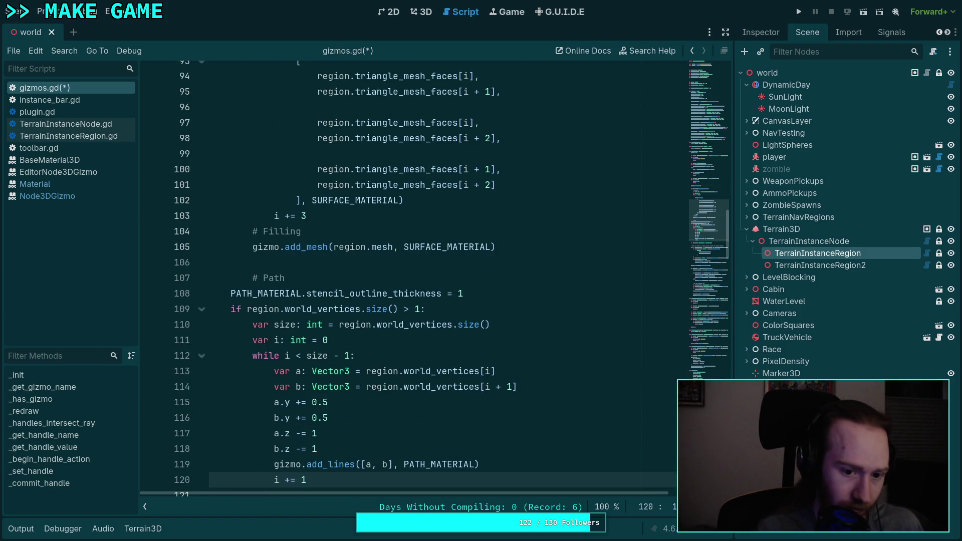
click(287, 278)
key(shift+Tab)
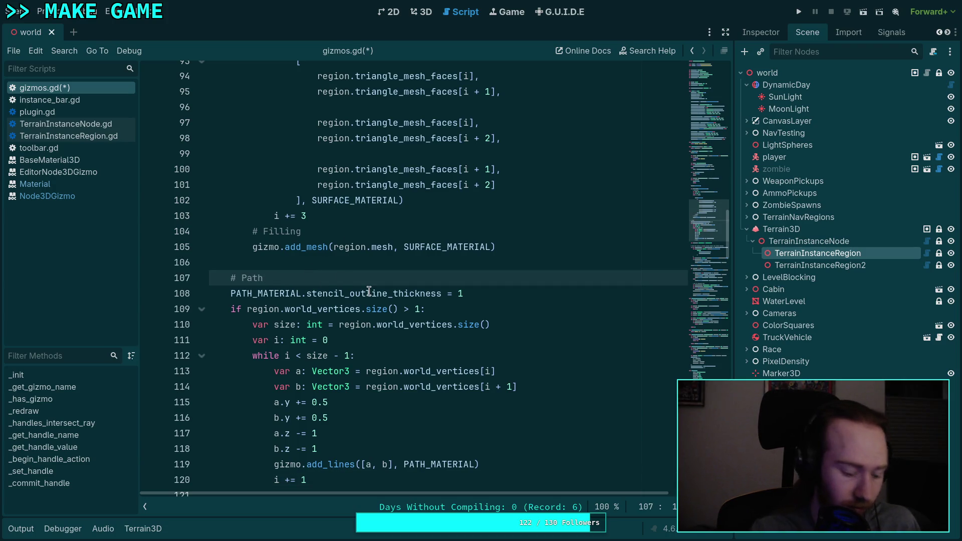
key(ctrl+s)
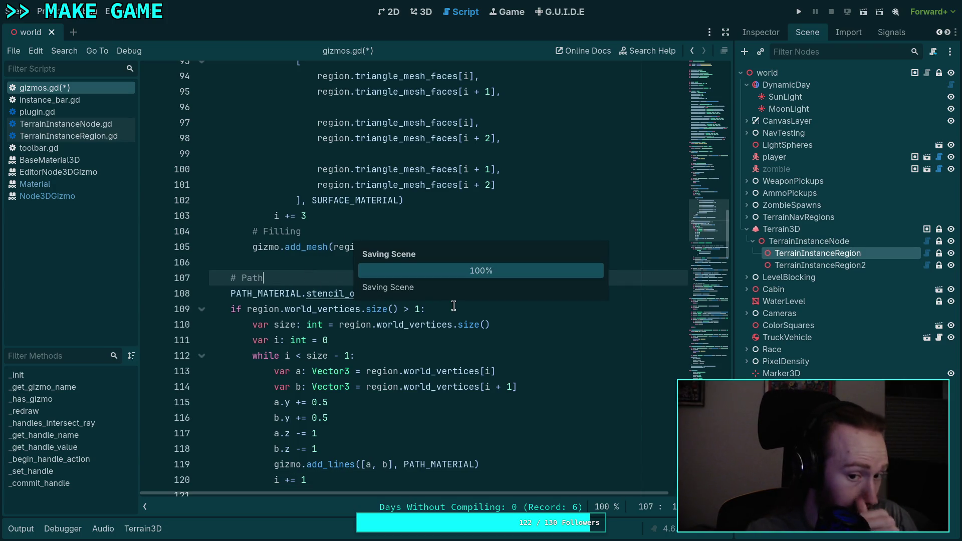
Step: Remove the old thickness line and uncomment line 51 as stencil_outline_thickness = 1, then save
click(448, 308)
triple_click(246, 294)
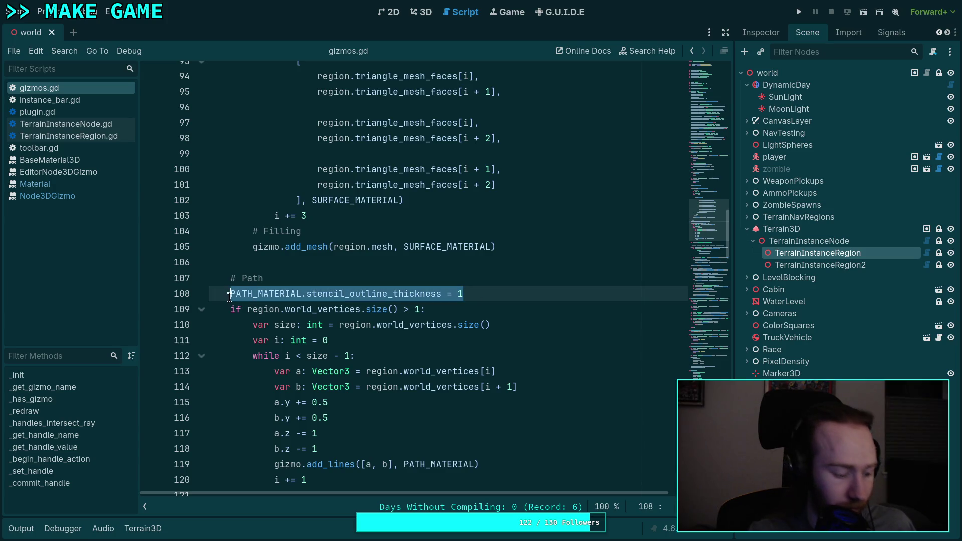
key(BackSpace)
key(BackSpace)
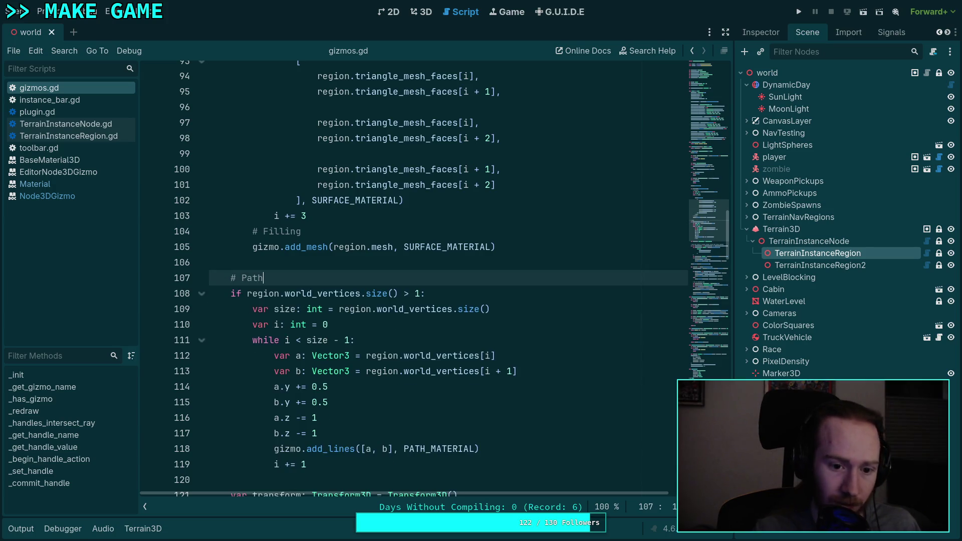
scroll(376, 299, up, 15)
drag(530, 201, 232, 200)
key(ctrl+k)
key(End)
key(BackSpace)
key(BackSpace)
key(BackSpace)
text(1)
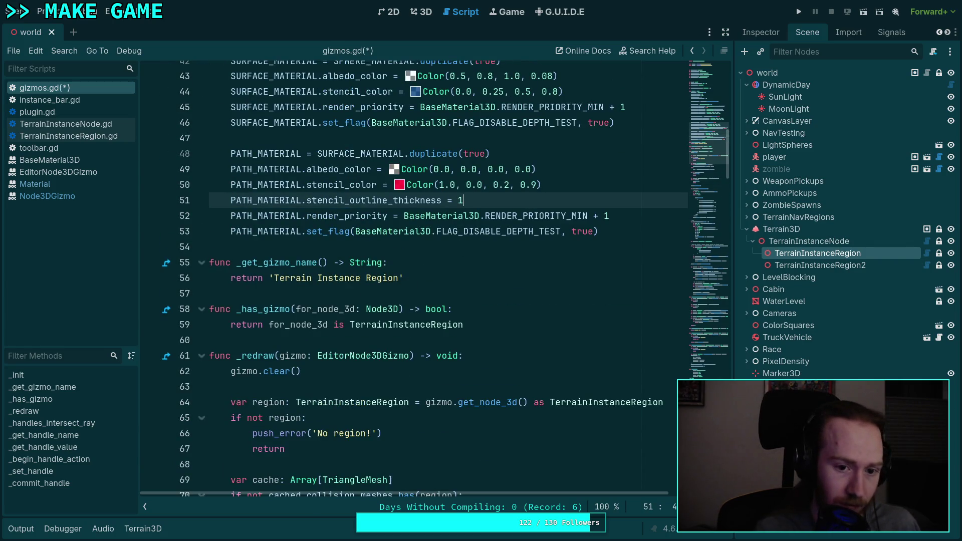
key(ctrl+s)
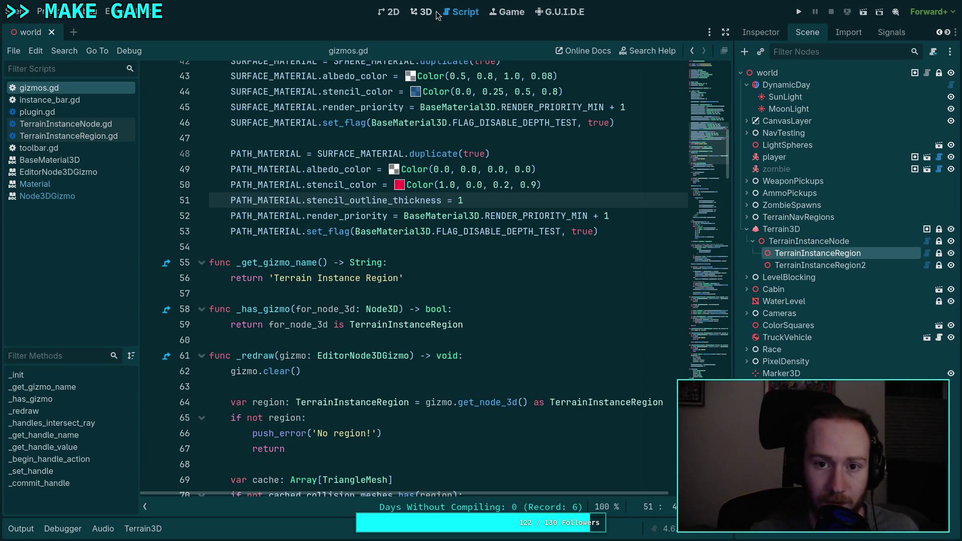
click(421, 12)
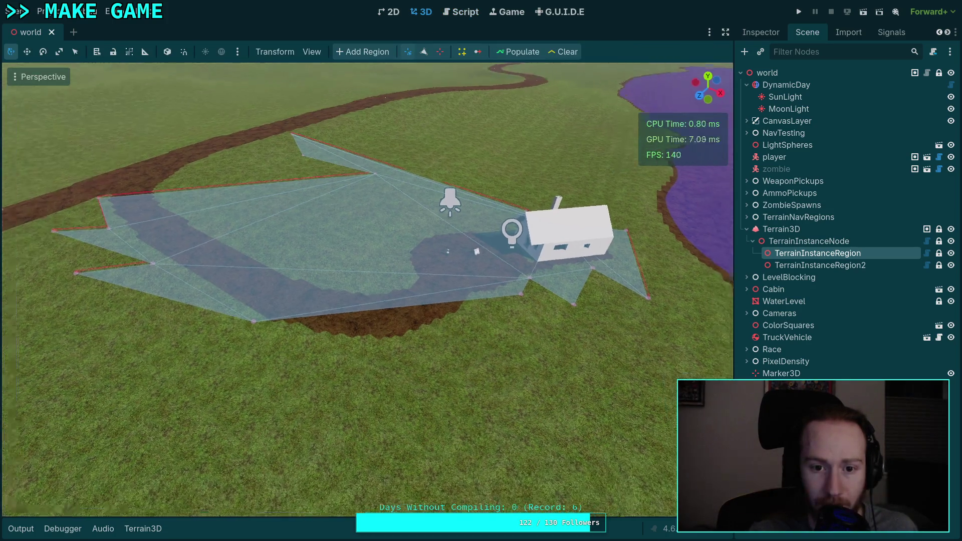
click(820, 265)
click(818, 257)
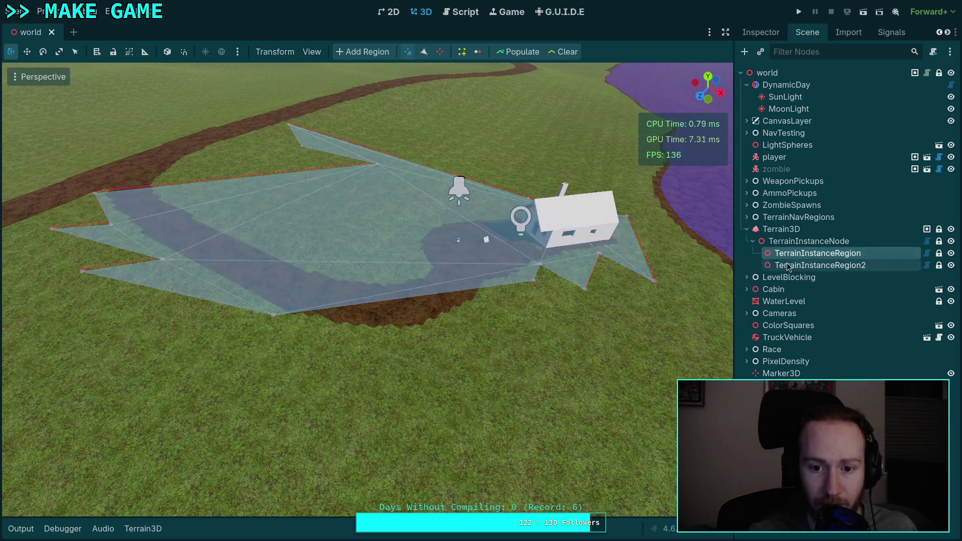
scroll(472, 73, down, 5)
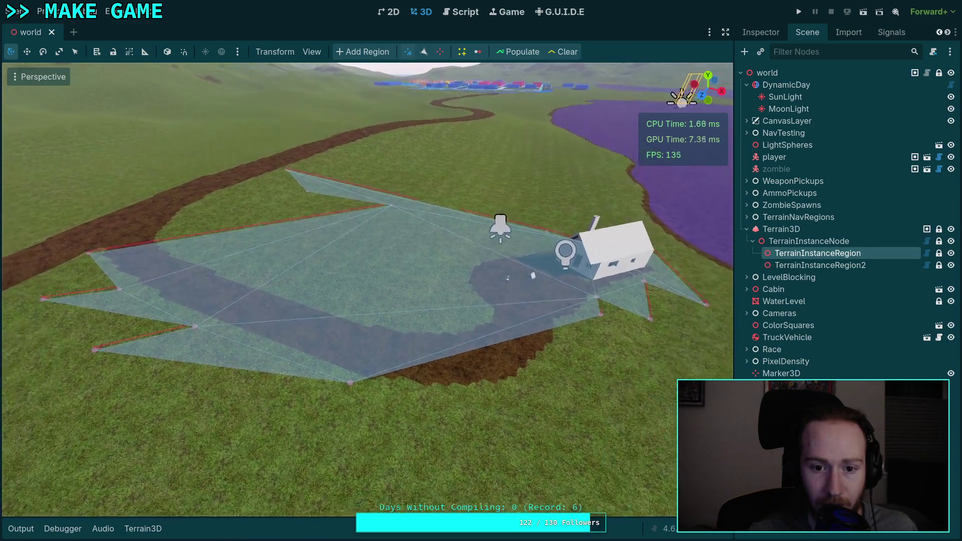
Step: Change the render priority on line 52 to RENDER_PRIORITY_MIN + 2 and save gizmos.gd
click(460, 12)
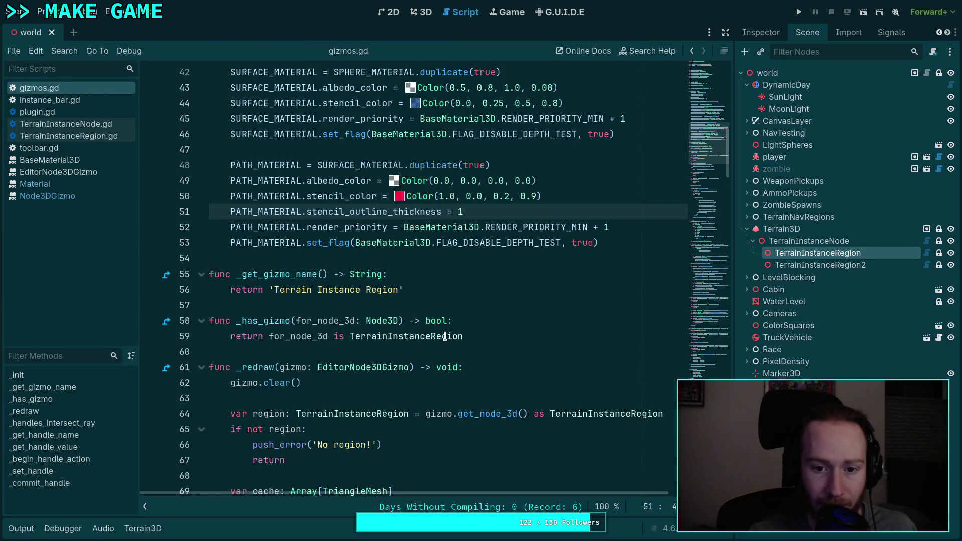
click(612, 228)
key(BackSpace)
text(2)
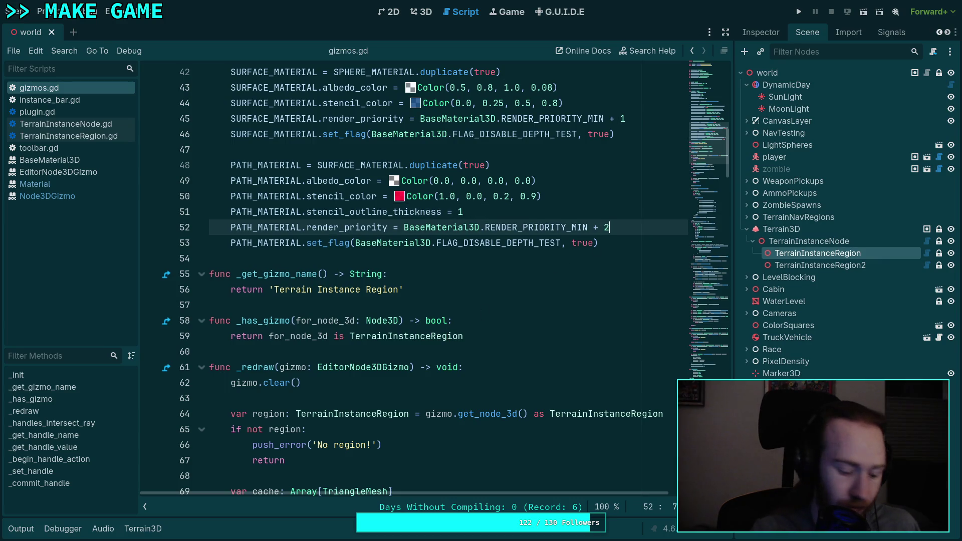
key(ctrl+s)
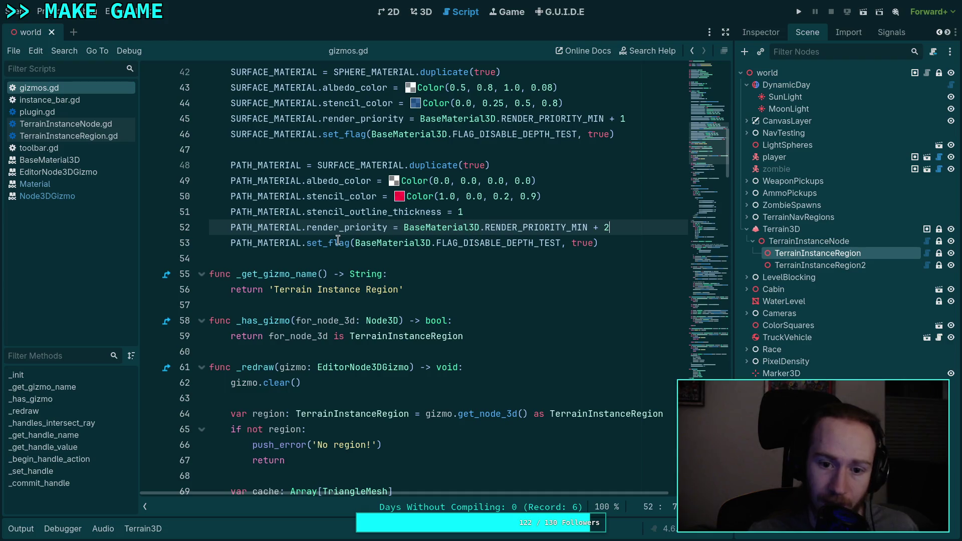
Step: Add a 'PATH_MATERIAL.render_priority =' line under the # Path comment
drag(230, 228, 388, 228)
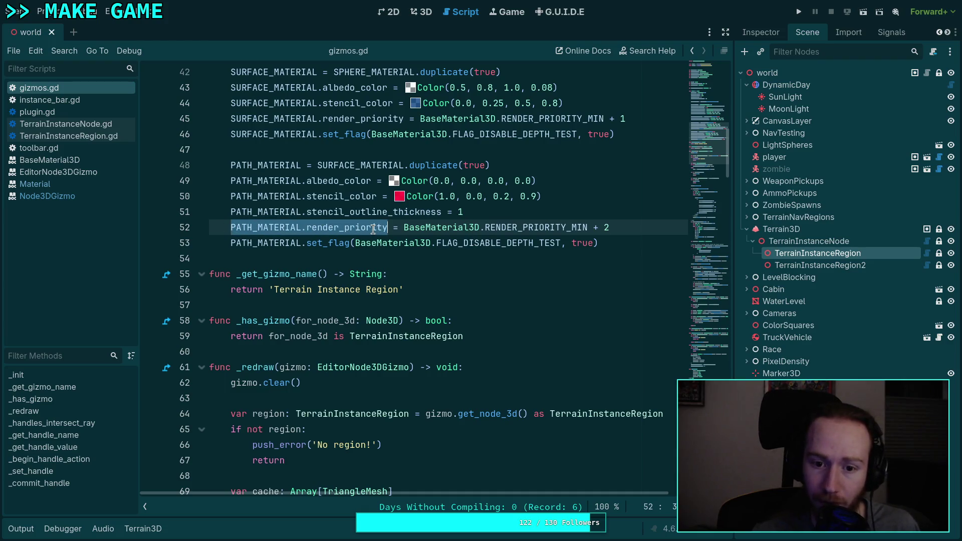
right_click(373, 229)
click(396, 279)
scroll(381, 342, down, 13)
scroll(381, 343, down, 6)
click(285, 200)
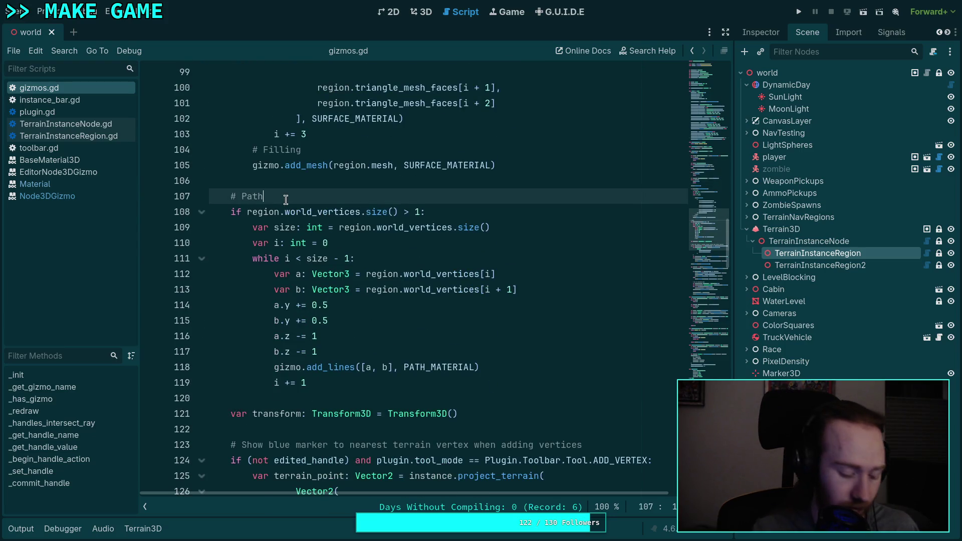
key(Return)
key(ctrl+v)
text(=)
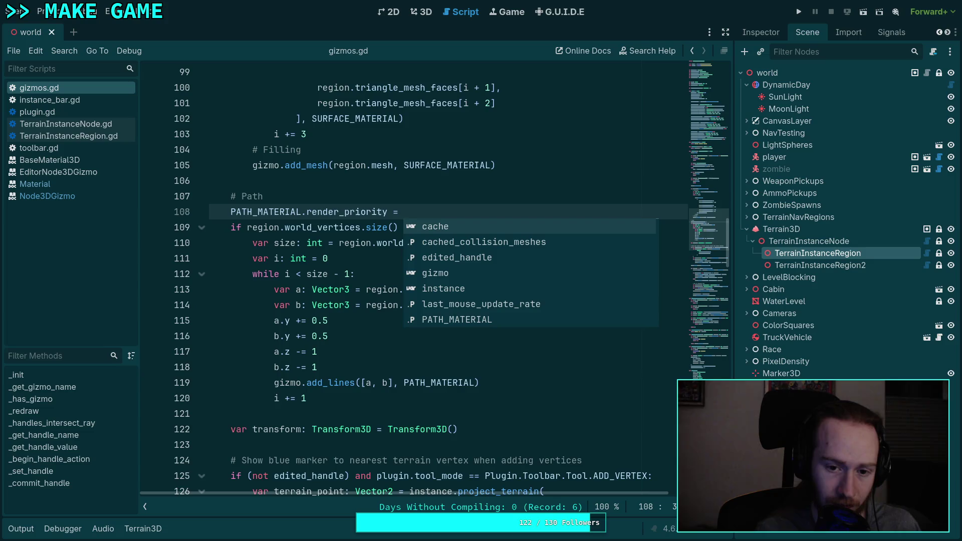
Step: Complete line 108 with RENDER_PRIORITY_MIN + 2 and save the script
scroll(413, 276, up, 2)
scroll(636, 211, up, 20)
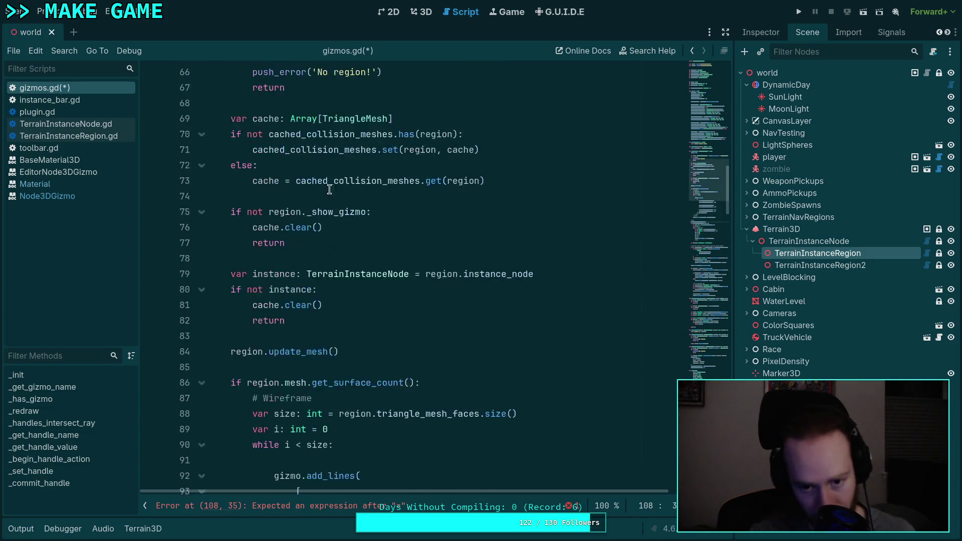
click(636, 211)
drag(636, 211, 420, 212)
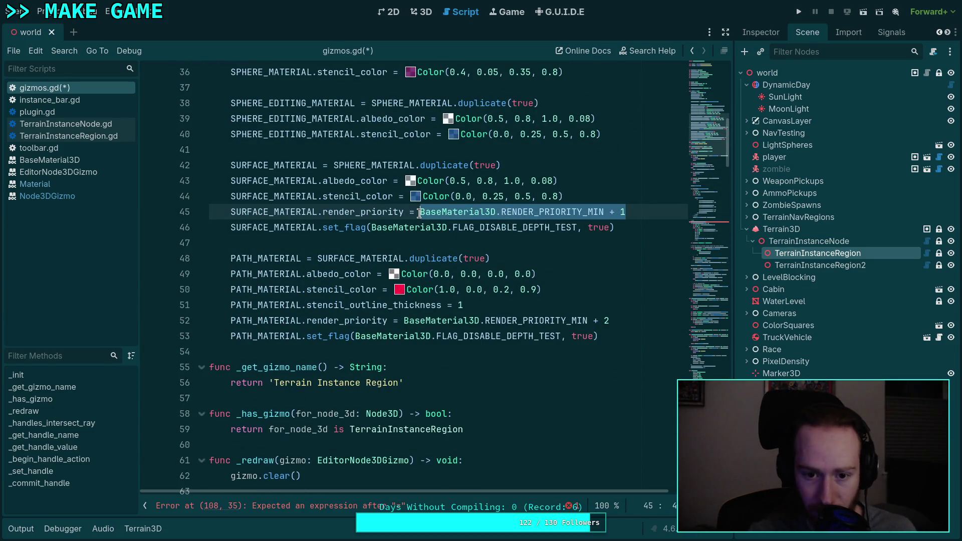
right_click(486, 213)
click(456, 257)
scroll(461, 310, down, 20)
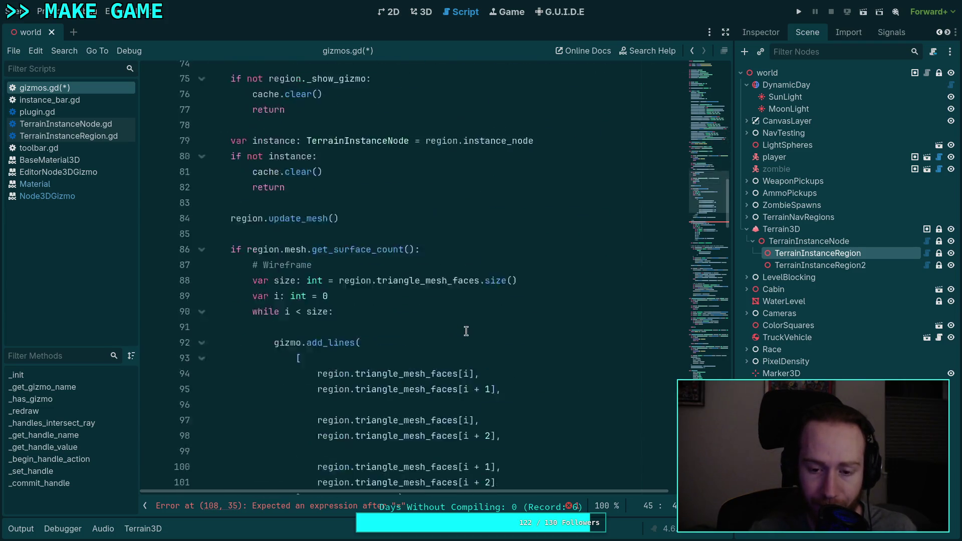
click(398, 119)
key(ctrl+v)
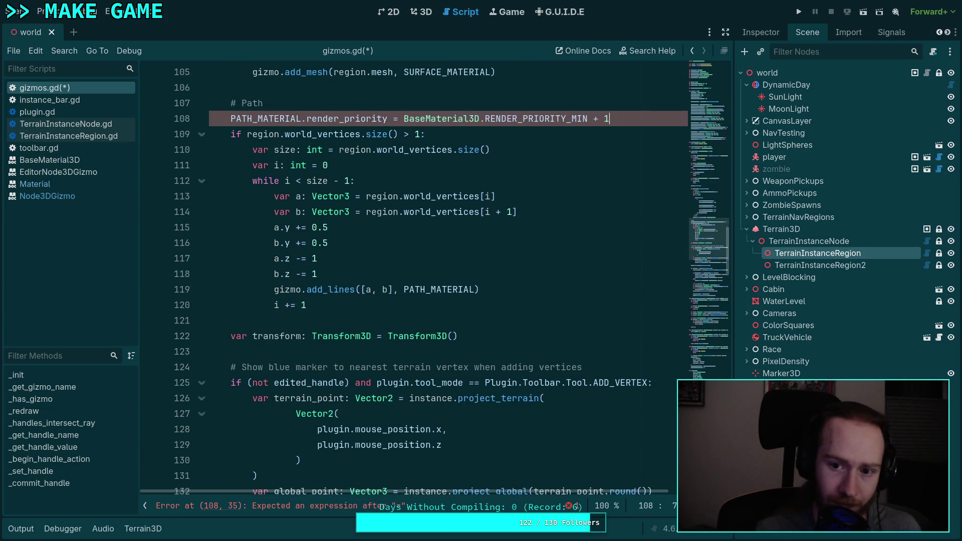
key(BackSpace)
text(2)
key(ctrl+s)
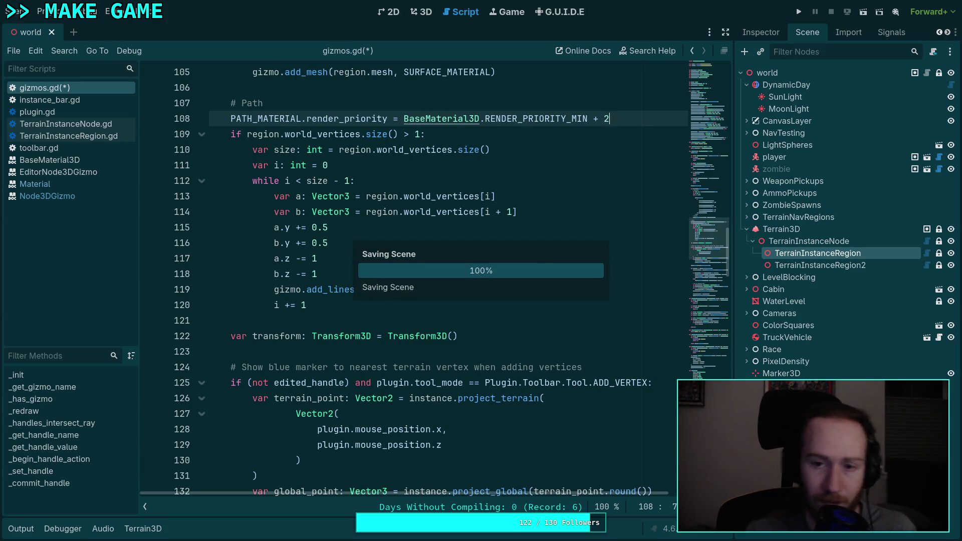
key(ctrl+F2)
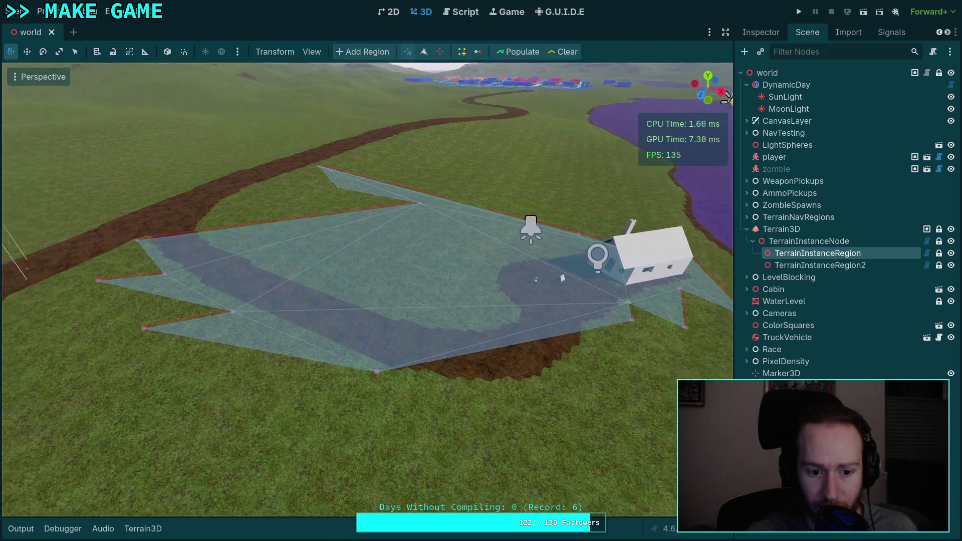
Step: Select TerrainInstanceRegion and drag its first corners to follow the dirt path
click(810, 269)
click(822, 254)
click(821, 265)
click(822, 255)
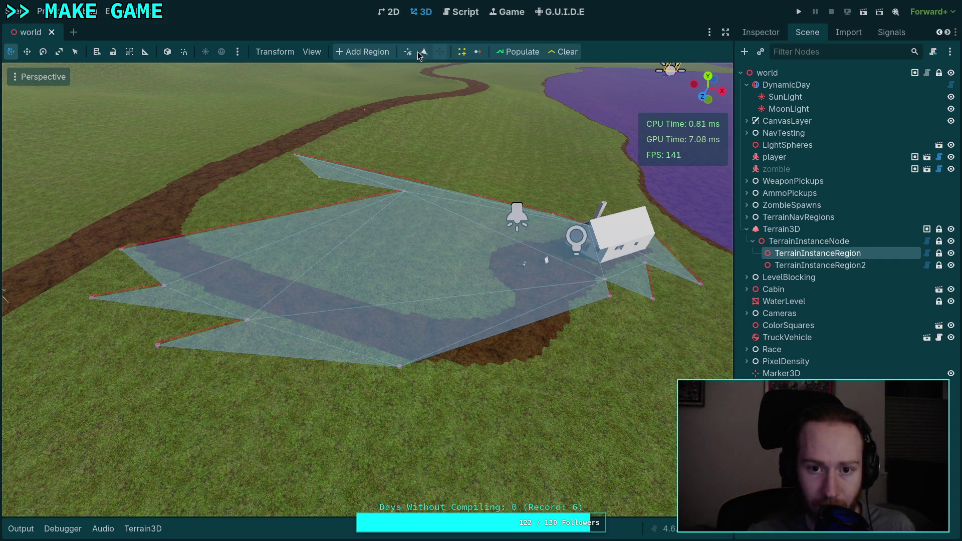
drag(400, 368, 385, 489)
drag(158, 346, 168, 404)
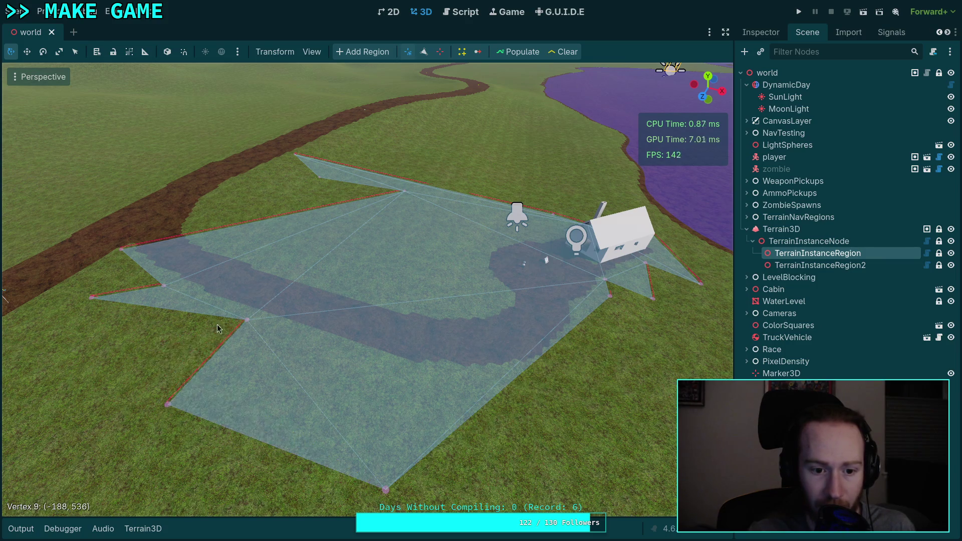
mouse_move(246, 320)
mouse_down()
mouse_move(151, 350)
mouse_move(46, 364)
mouse_move(23, 388)
mouse_move(91, 342)
mouse_move(67, 348)
mouse_move(46, 365)
mouse_move(219, 339)
mouse_up()
Step: Pull the left edge and lower corners off the road, up toward the path bend and cabin
scroll(46, 365, up, 5)
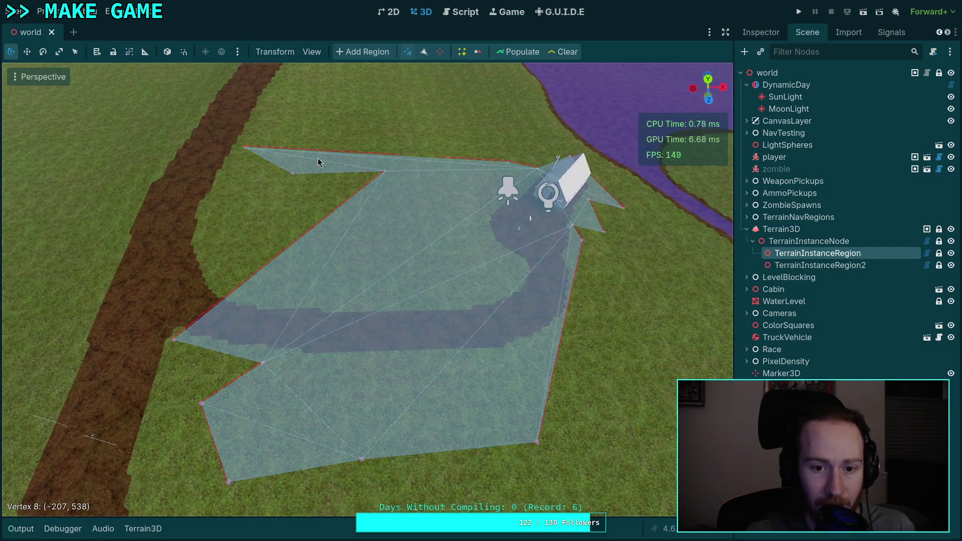
drag(291, 173, 218, 198)
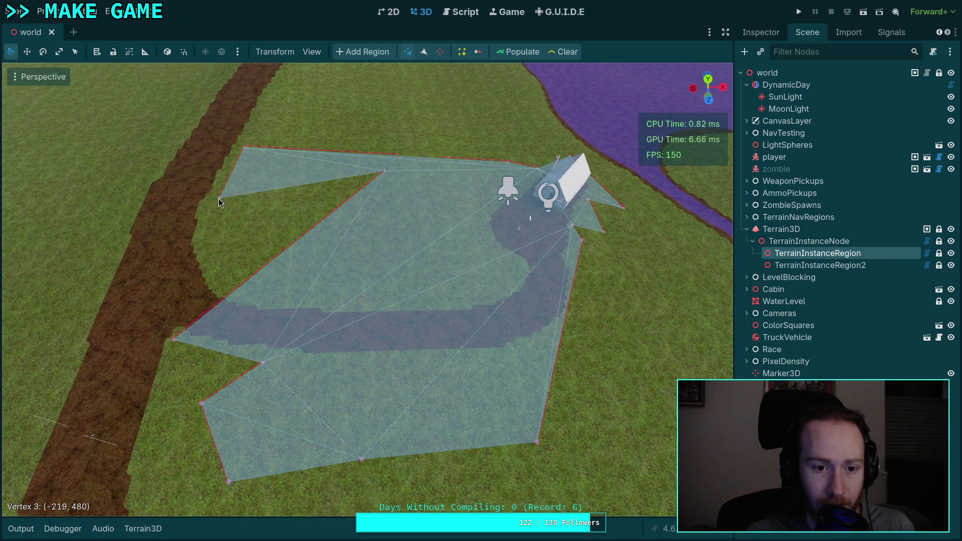
drag(384, 172, 217, 268)
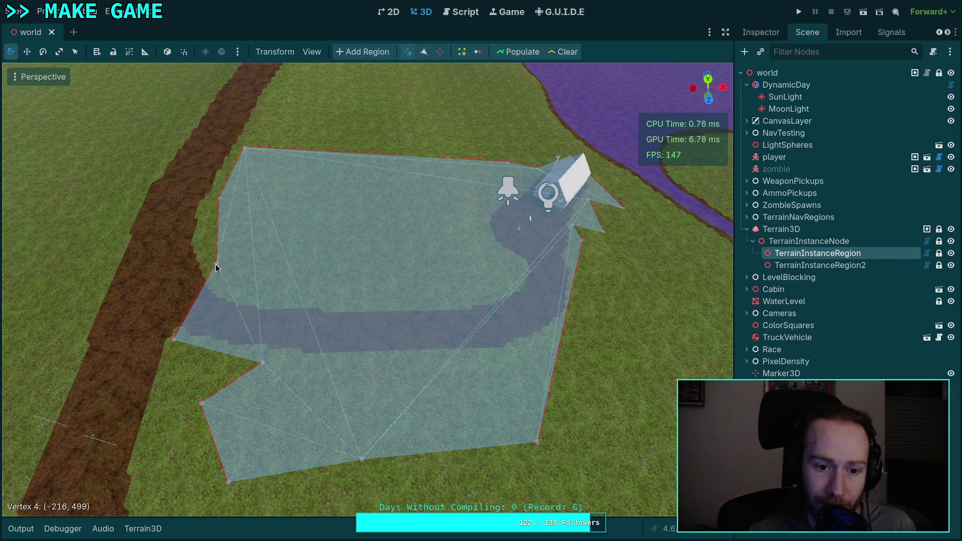
mouse_move(170, 341)
mouse_down()
mouse_move(210, 334)
mouse_move(252, 307)
mouse_up()
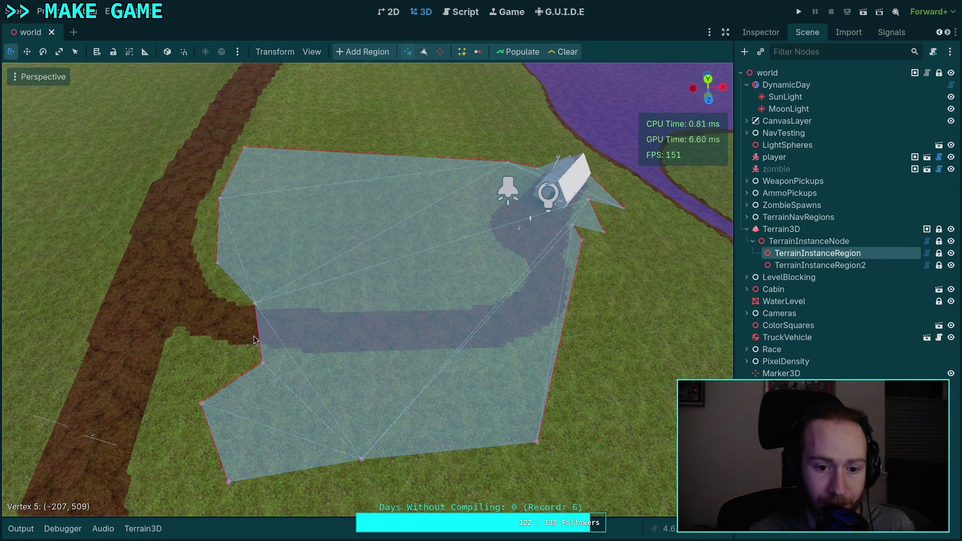
drag(263, 364, 486, 299)
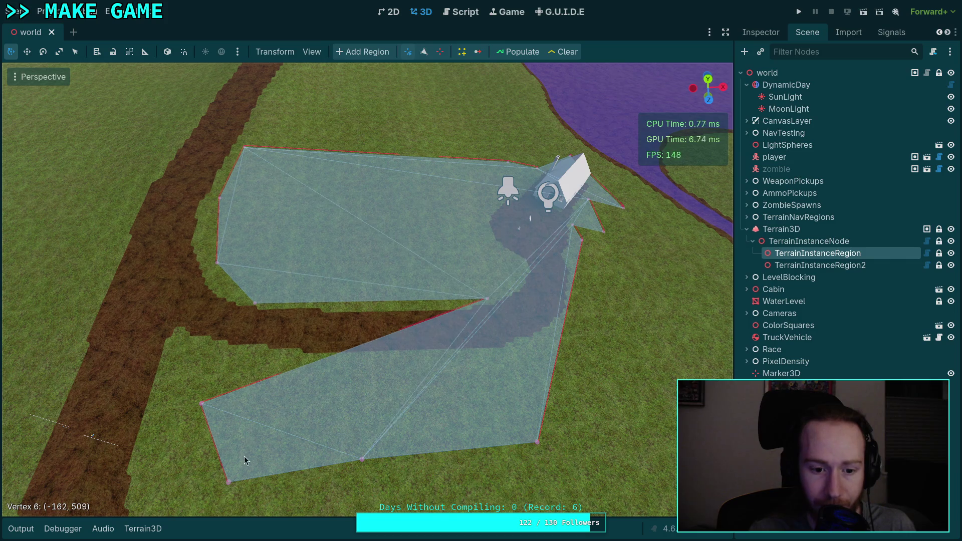
mouse_move(201, 407)
mouse_down()
mouse_move(456, 377)
mouse_move(449, 357)
mouse_move(518, 317)
mouse_move(522, 281)
mouse_move(506, 271)
mouse_move(419, 266)
mouse_move(522, 273)
mouse_up()
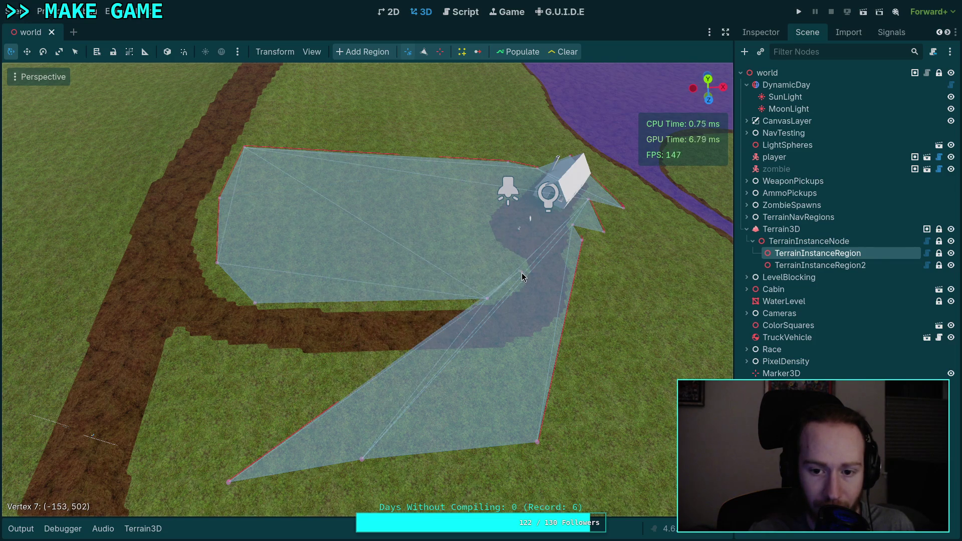
mouse_move(228, 485)
mouse_down()
mouse_move(534, 292)
mouse_move(541, 258)
mouse_move(492, 249)
mouse_move(482, 234)
mouse_up()
mouse_move(362, 459)
mouse_down()
mouse_move(377, 447)
mouse_move(489, 180)
mouse_move(493, 200)
mouse_up()
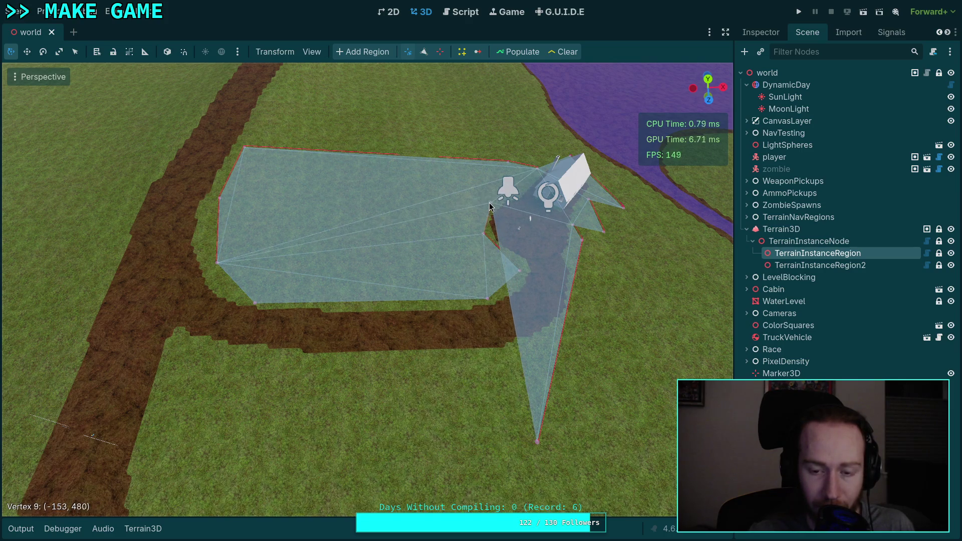
mouse_move(539, 443)
mouse_down()
mouse_move(637, 337)
mouse_move(520, 383)
mouse_up()
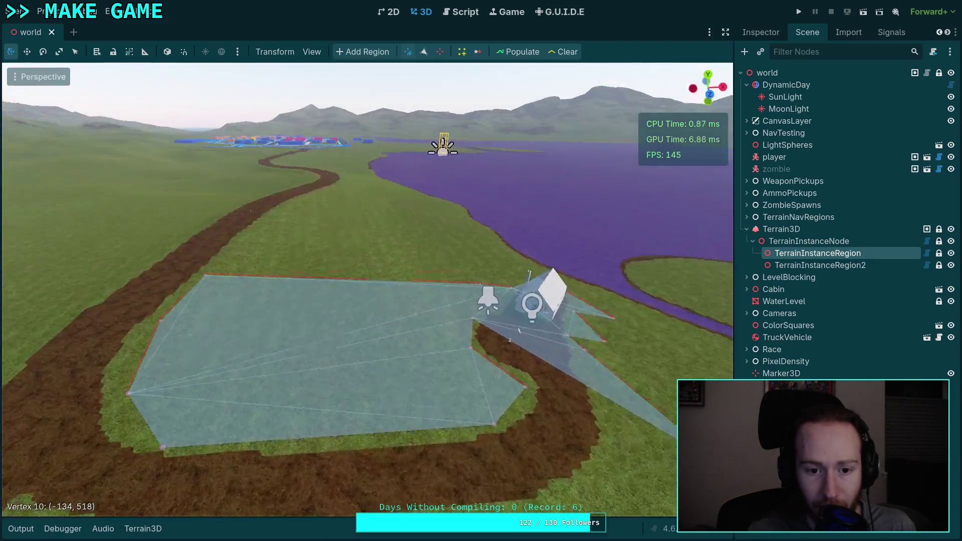
drag(519, 330, 265, 335)
drag(541, 284, 541, 284)
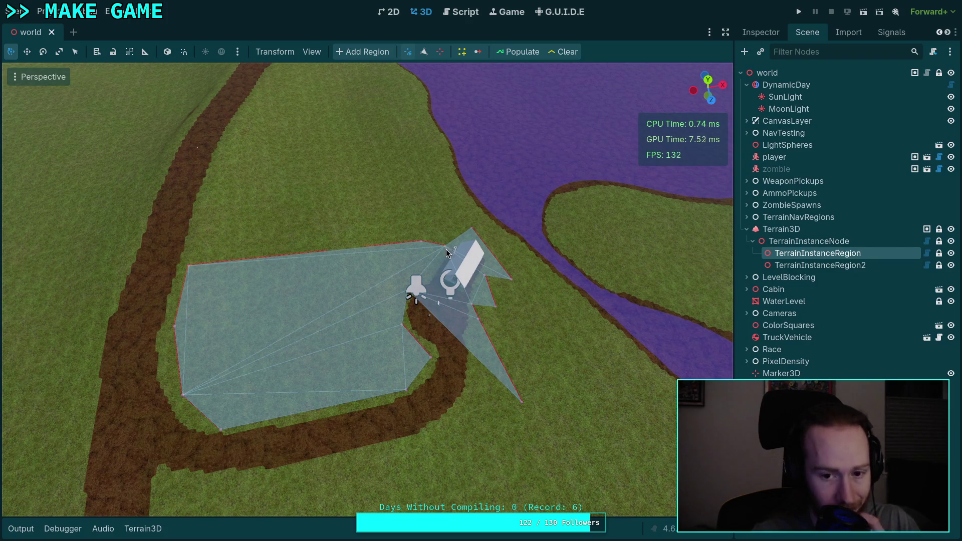
Step: Drag the region's corners in close around the cabin's sides and its dirt clearing
mouse_move(446, 248)
mouse_down()
mouse_move(416, 254)
mouse_move(433, 188)
mouse_up()
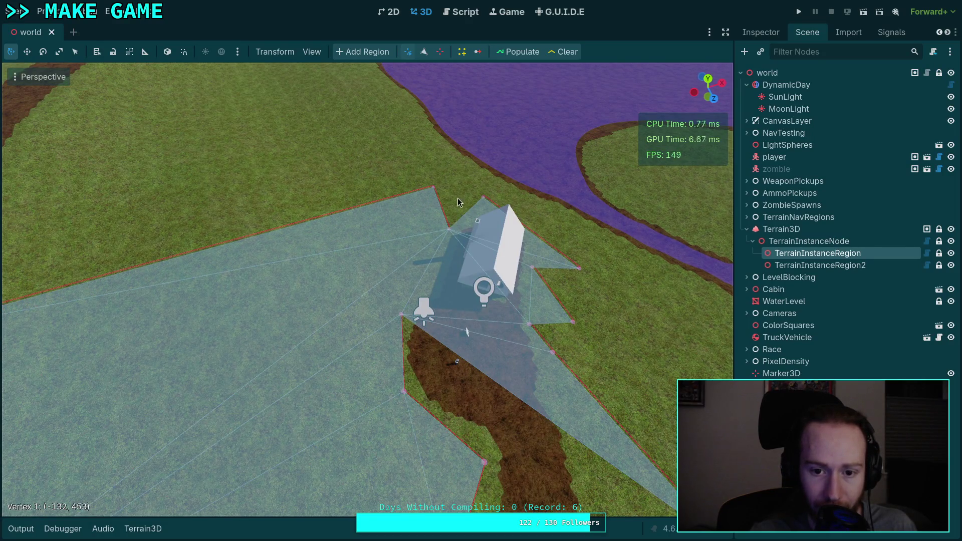
drag(449, 222, 455, 198)
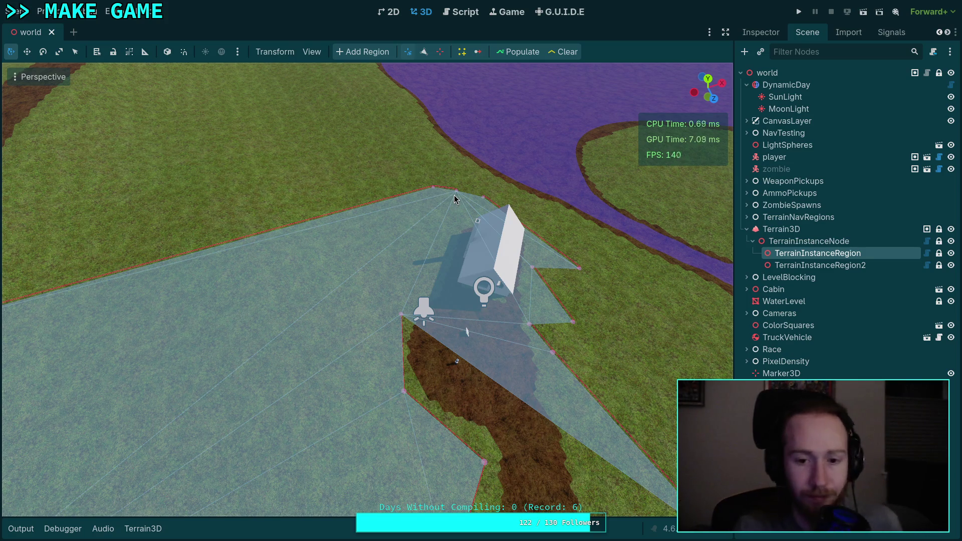
drag(589, 274, 699, 139)
mouse_move(522, 277)
mouse_down()
mouse_move(354, 316)
mouse_move(230, 305)
mouse_up()
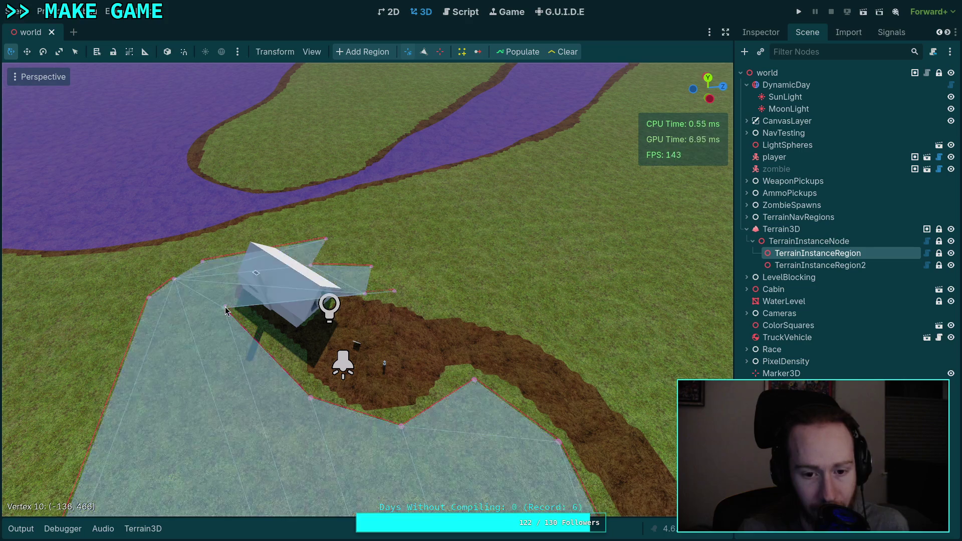
scroll(288, 344, up, 2)
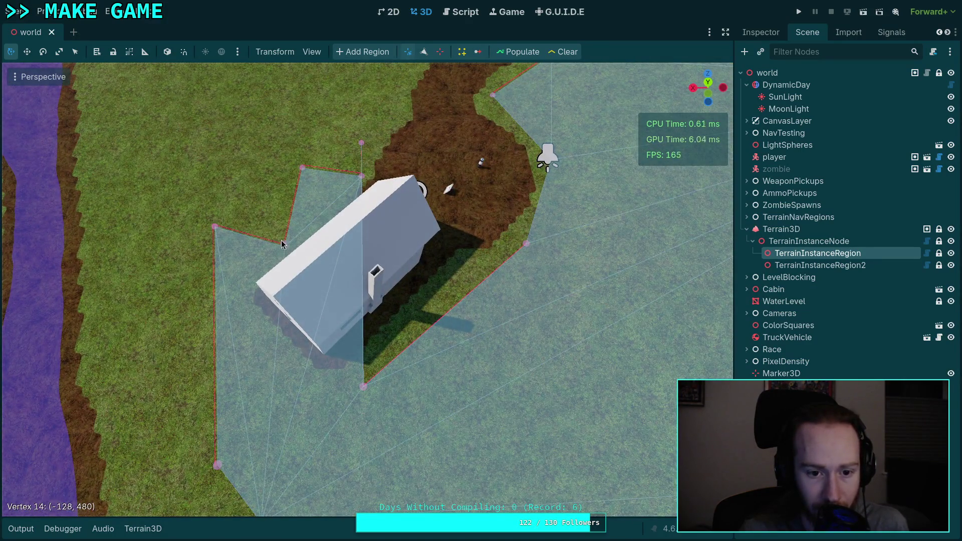
drag(281, 241, 255, 170)
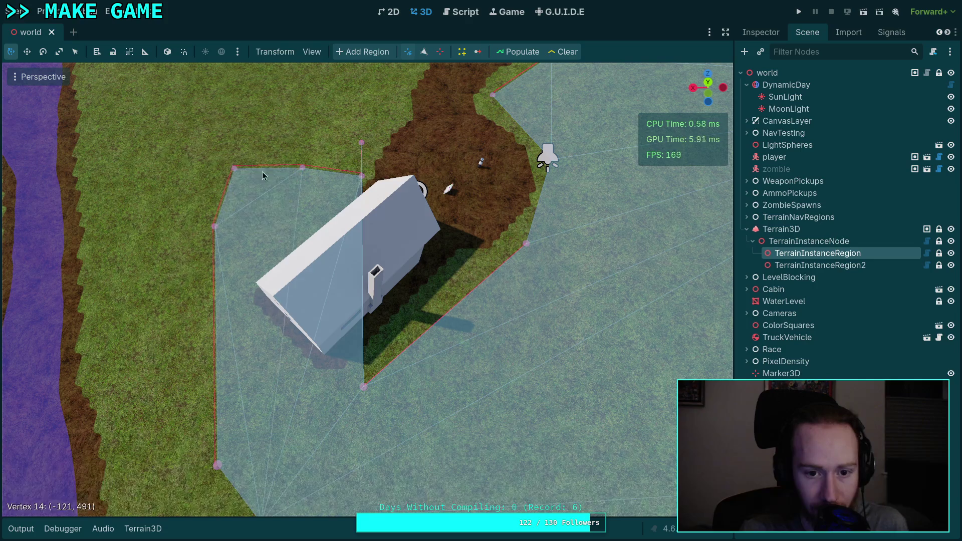
drag(360, 144, 285, 380)
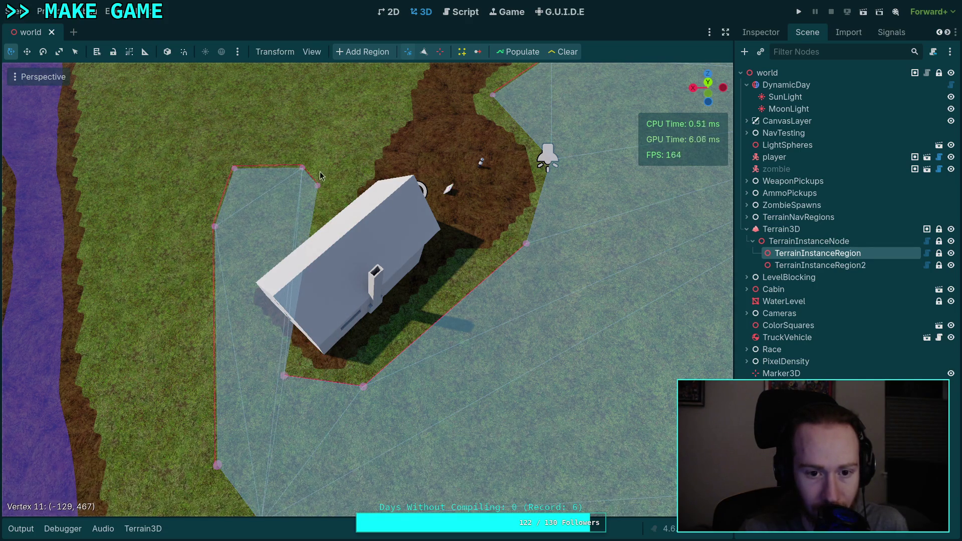
mouse_move(318, 189)
mouse_down()
mouse_move(251, 296)
mouse_move(247, 318)
mouse_up()
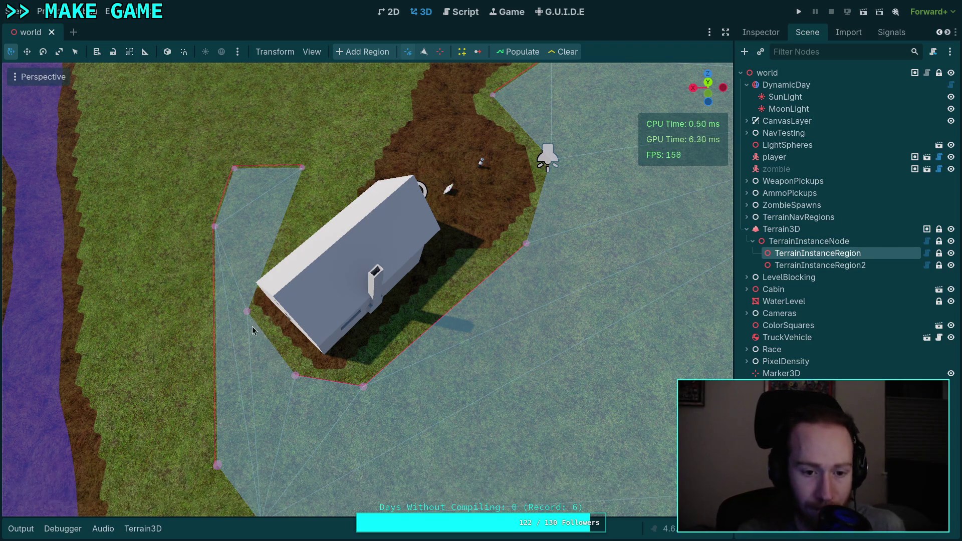
drag(245, 313, 244, 298)
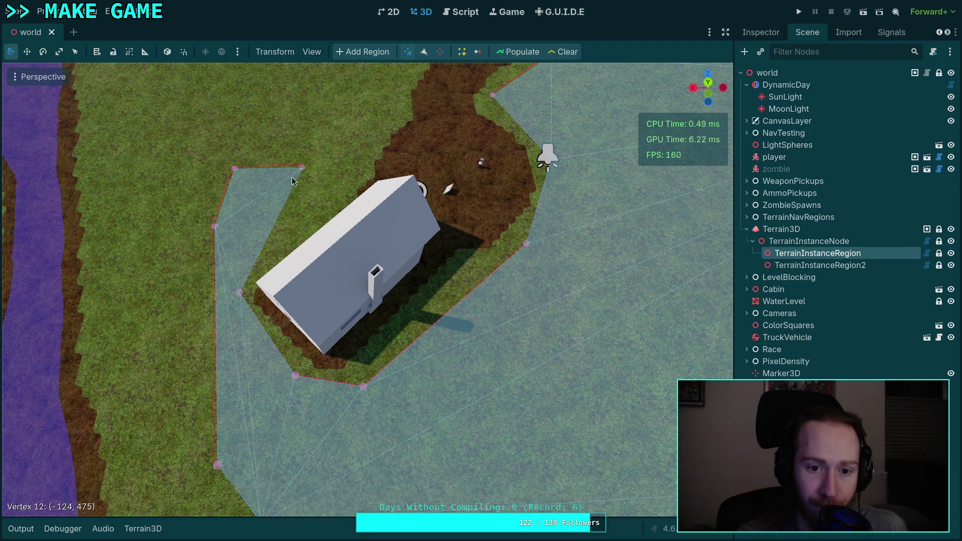
drag(304, 168, 300, 245)
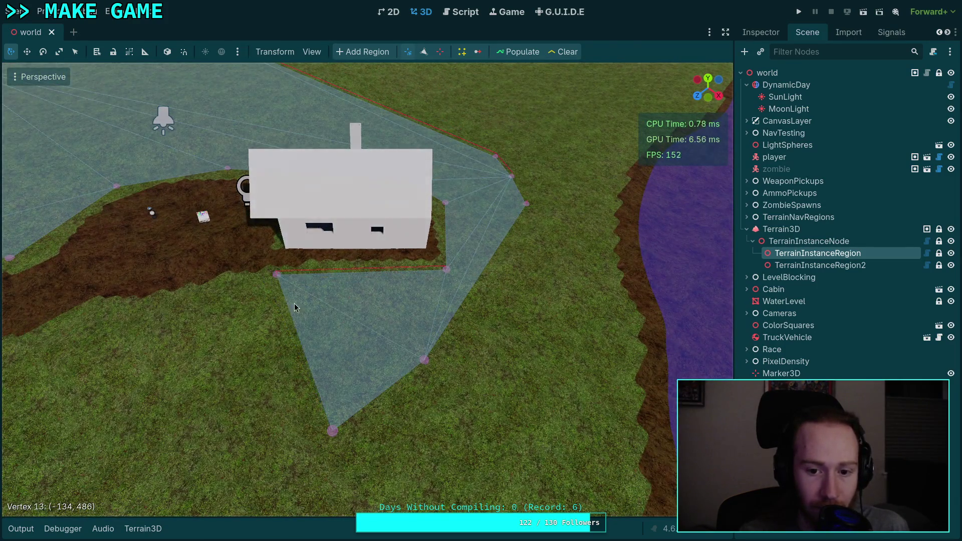
mouse_move(294, 302)
mouse_down()
mouse_move(341, 258)
mouse_move(433, 320)
mouse_move(510, 314)
mouse_move(419, 327)
mouse_move(439, 302)
mouse_up()
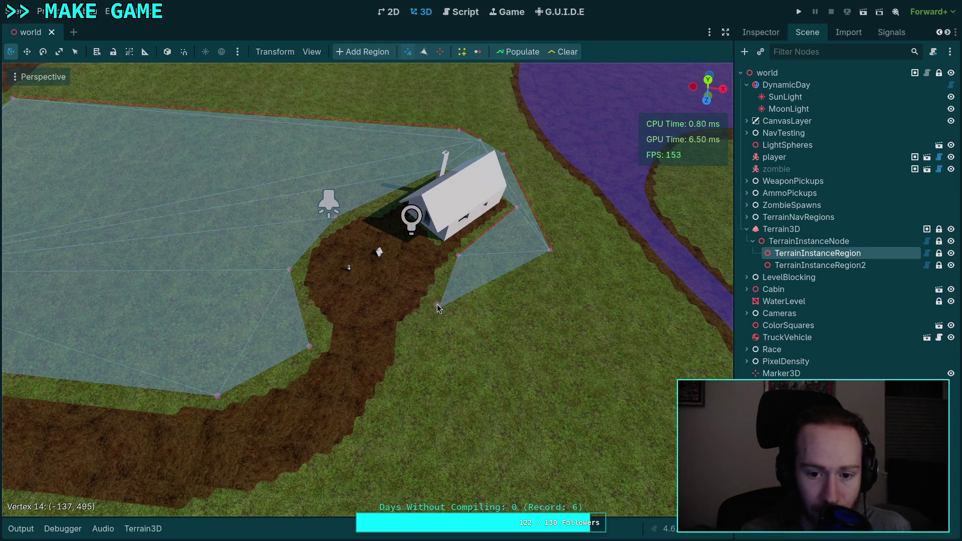
Step: Fit the region corners around the dirt clearing and along the path edge
mouse_move(552, 249)
mouse_down()
mouse_move(553, 298)
mouse_move(420, 371)
mouse_move(403, 369)
mouse_move(403, 331)
mouse_move(457, 239)
mouse_up()
drag(431, 206, 373, 379)
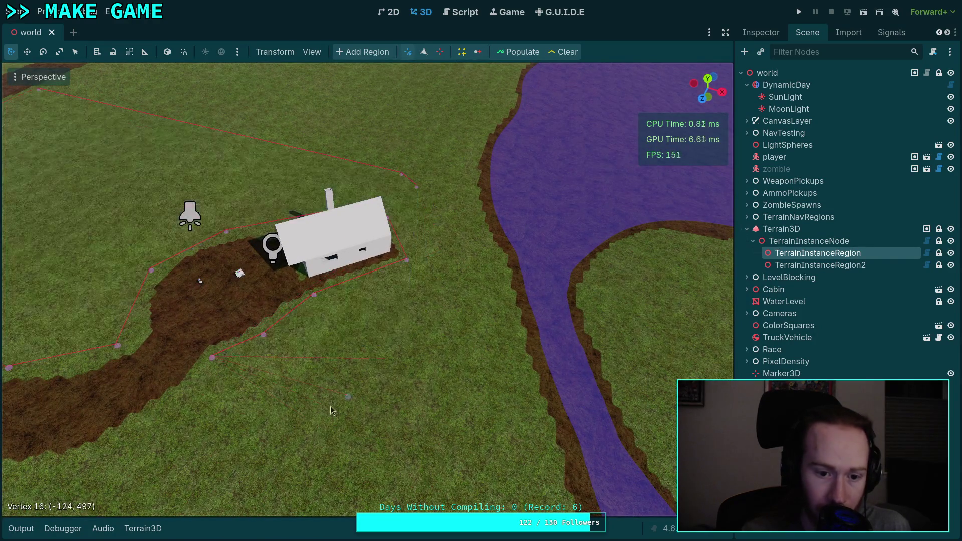
drag(143, 426, 141, 429)
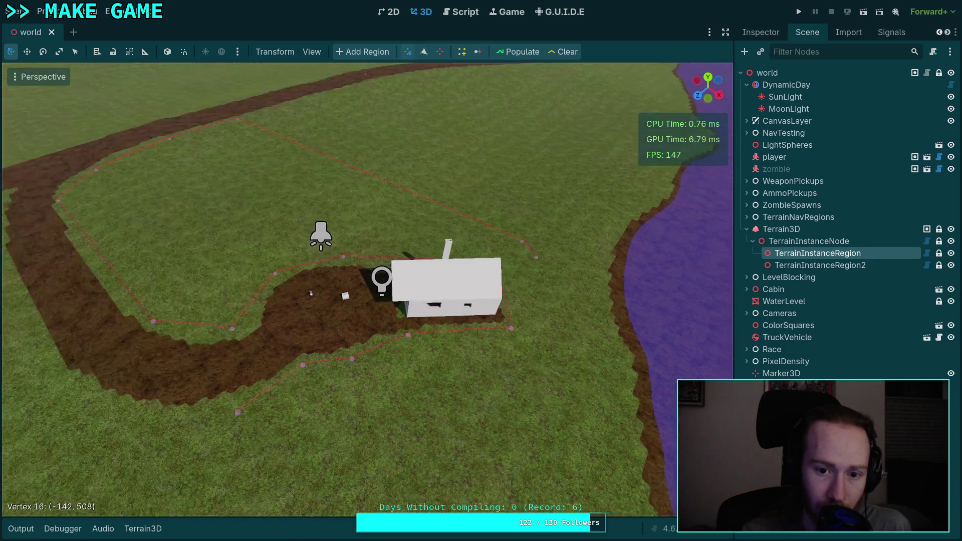
mouse_move(366, 288)
mouse_down()
mouse_move(416, 281)
mouse_move(341, 245)
mouse_up()
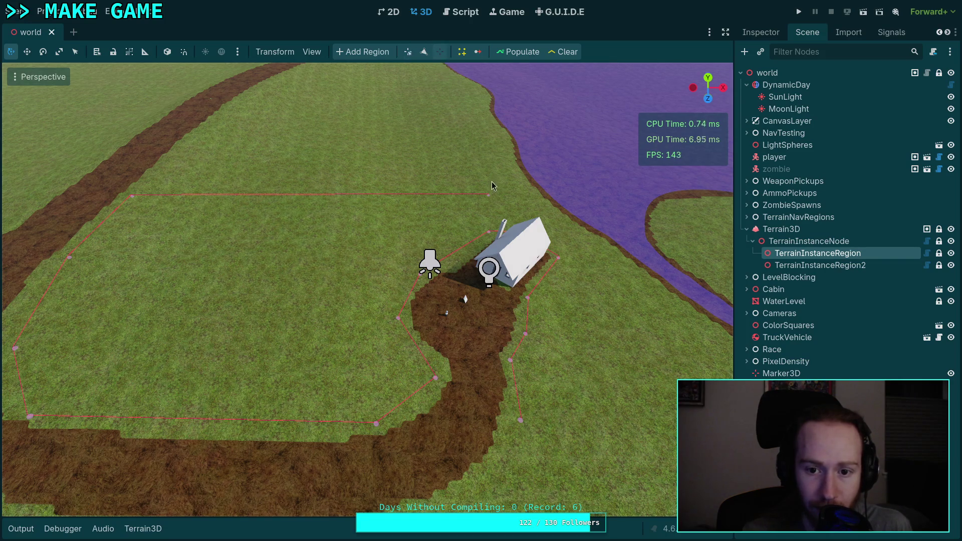
drag(490, 201, 417, 121)
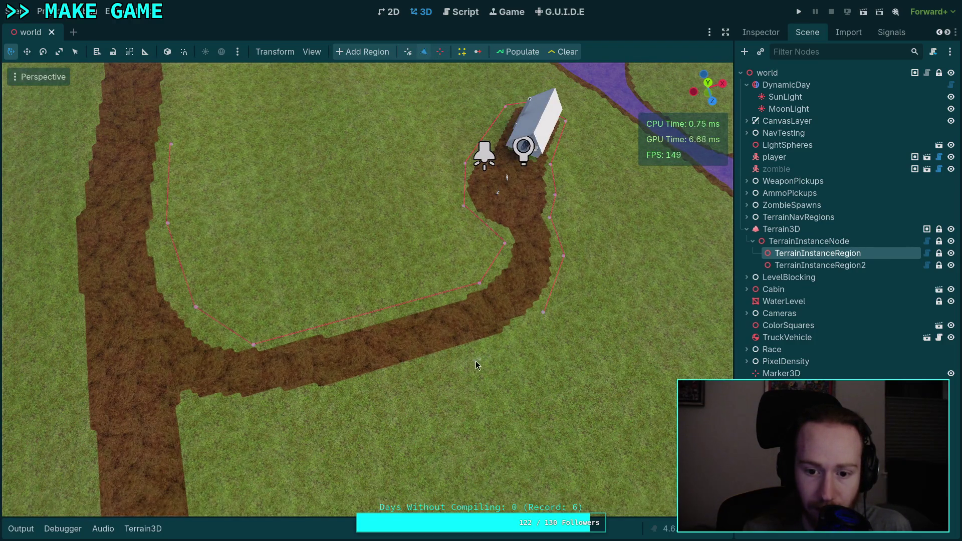
mouse_move(477, 350)
mouse_down()
mouse_move(401, 371)
mouse_move(440, 362)
mouse_up()
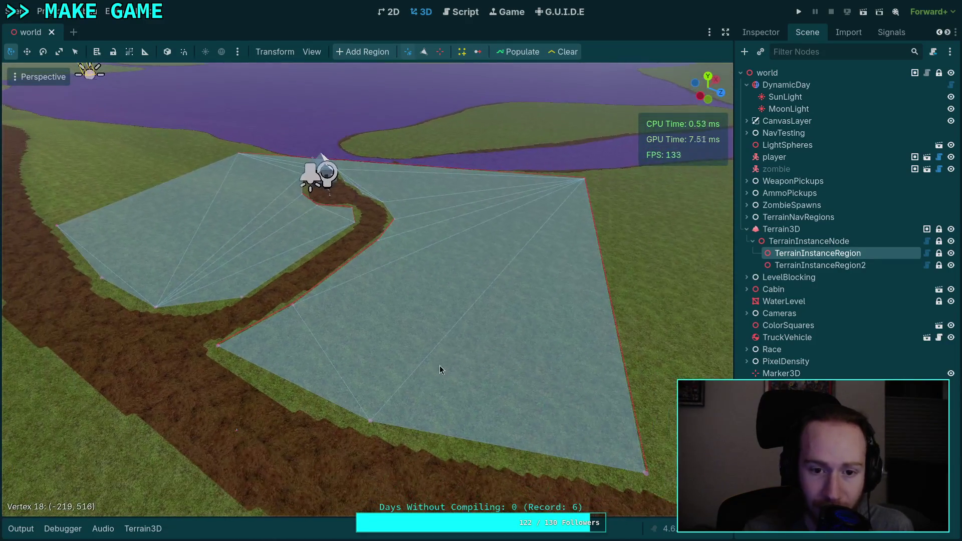
drag(371, 423, 345, 422)
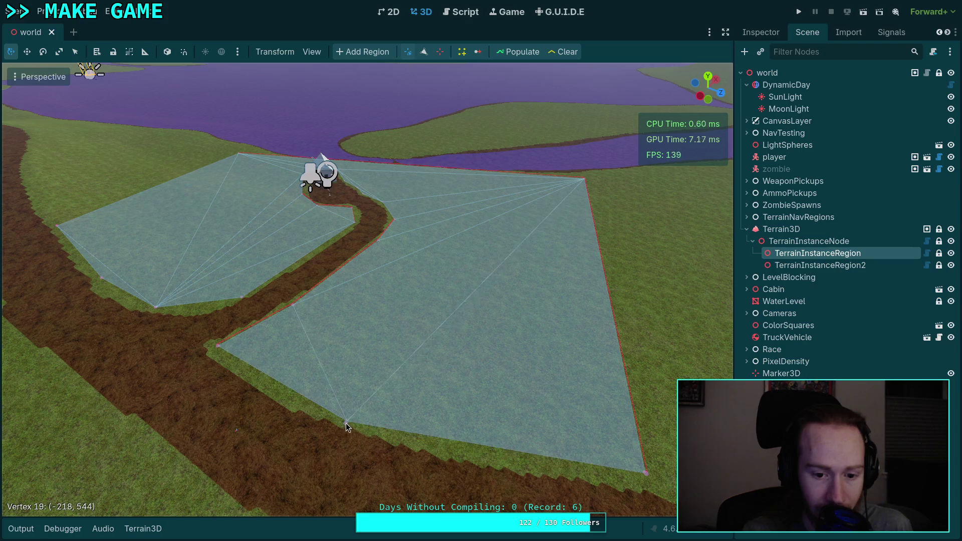
mouse_move(647, 478)
mouse_down()
mouse_move(536, 408)
mouse_move(404, 445)
mouse_move(250, 310)
mouse_up()
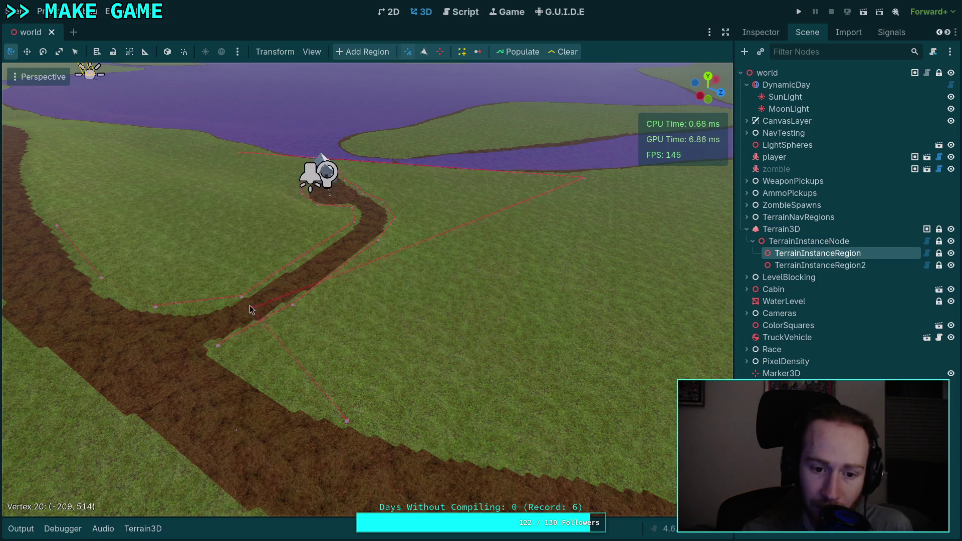
mouse_move(239, 271)
mouse_down()
mouse_move(256, 290)
mouse_move(268, 271)
mouse_up()
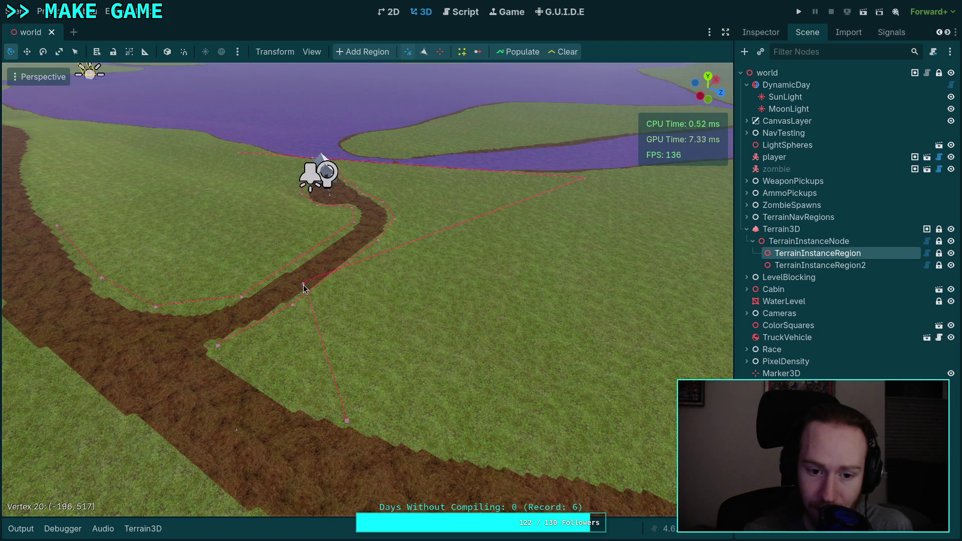
drag(303, 288, 609, 461)
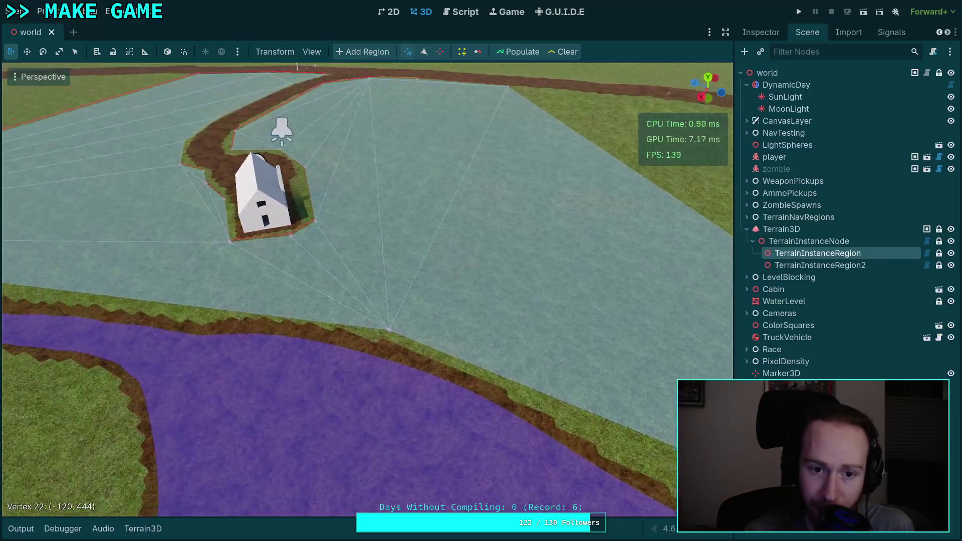
Step: Pull the region's lower vertices back from the river and its right tip toward the cabin
drag(471, 329, 321, 308)
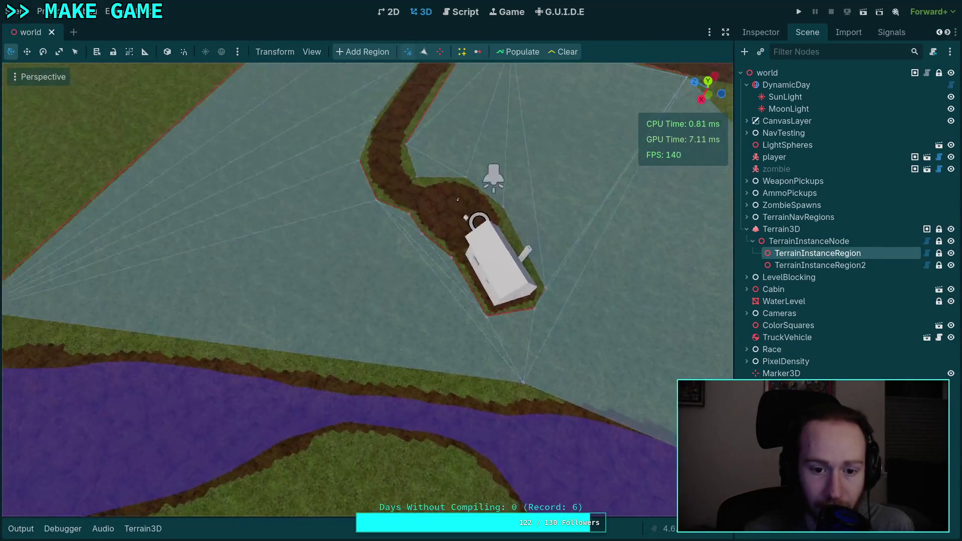
drag(560, 362, 229, 332)
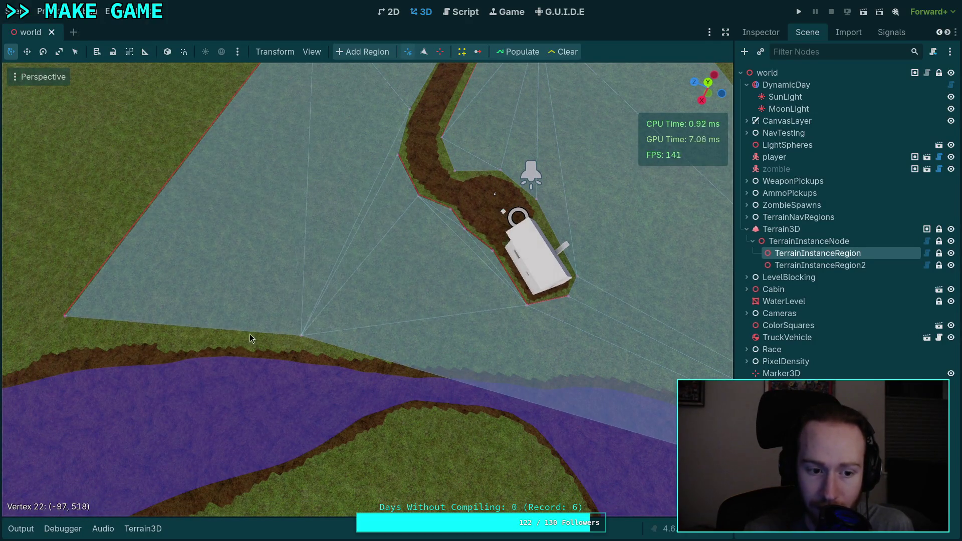
drag(64, 323, 63, 323)
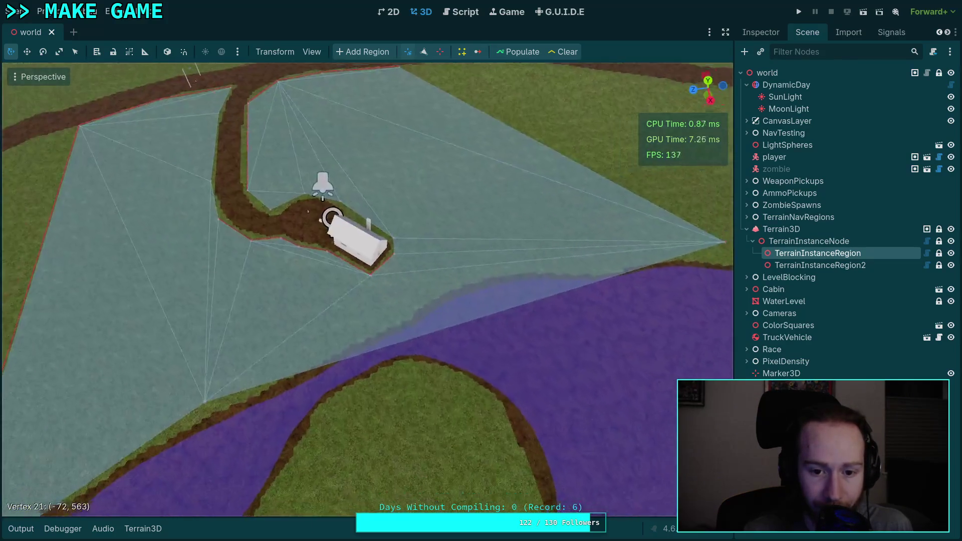
mouse_move(632, 242)
mouse_down()
mouse_move(291, 299)
mouse_move(278, 318)
mouse_move(294, 316)
mouse_up()
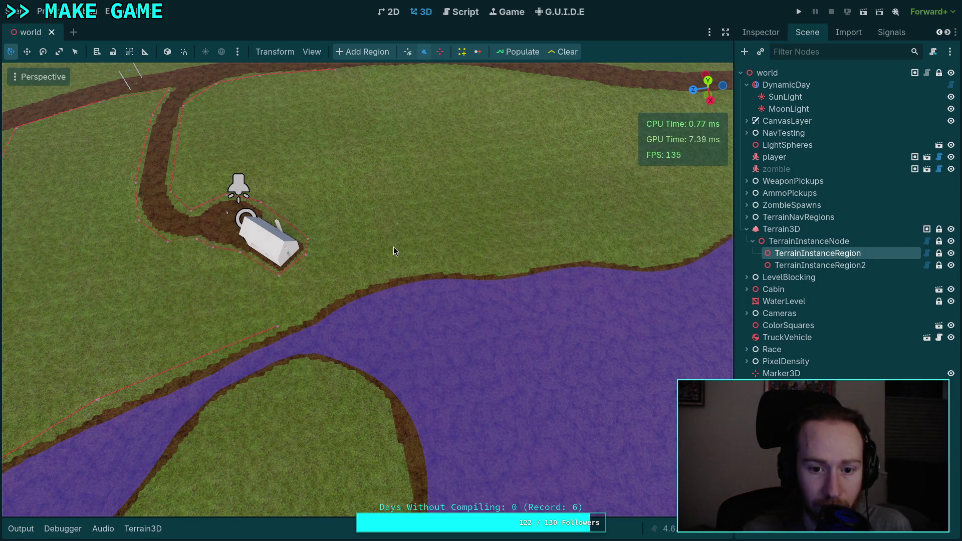
Step: Add new vertices along the riverbank to extend the region rightward over the grass field
drag(362, 283, 362, 283)
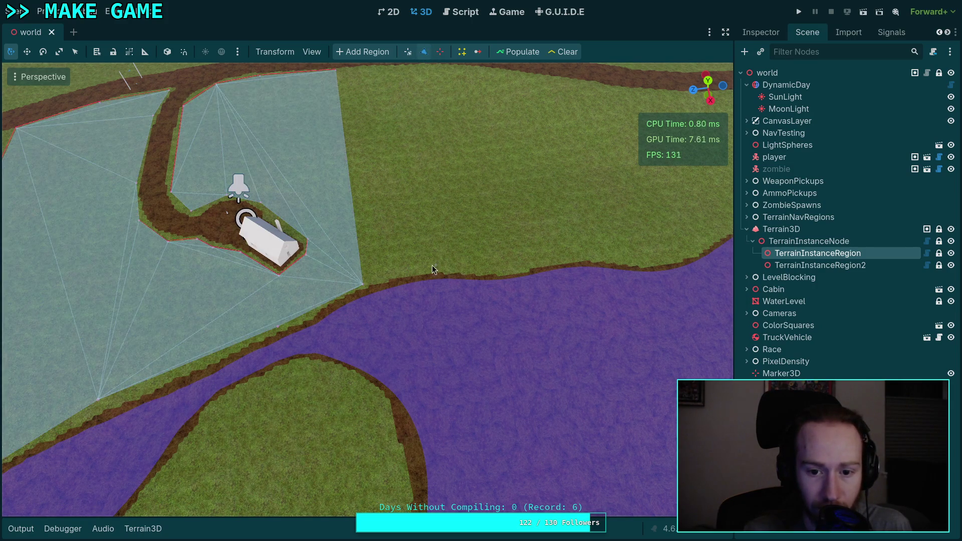
click(425, 266)
click(505, 270)
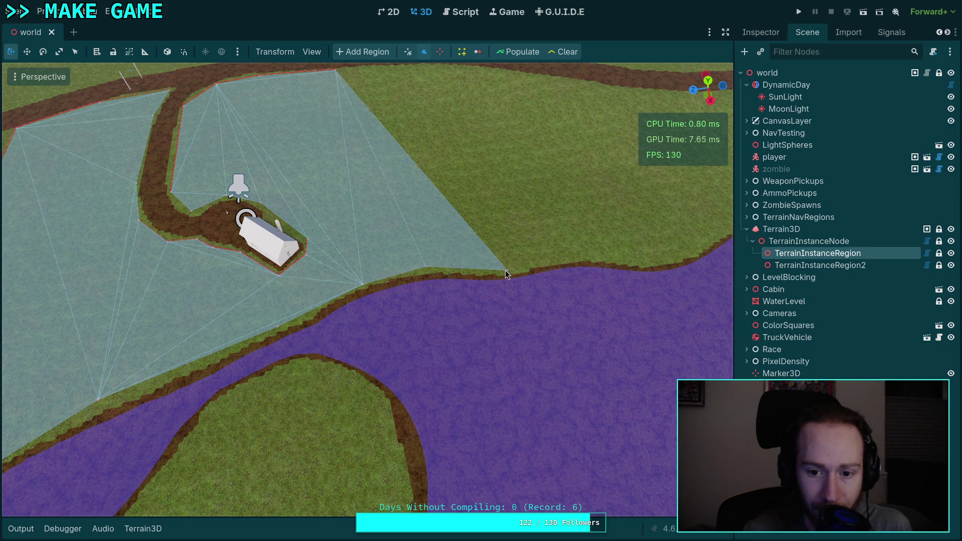
click(582, 253)
click(648, 259)
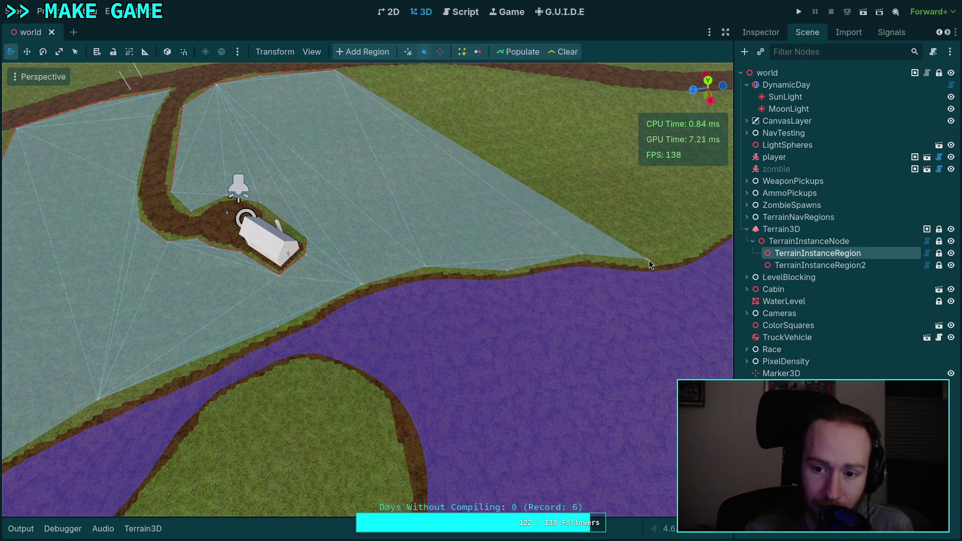
drag(575, 264, 574, 265)
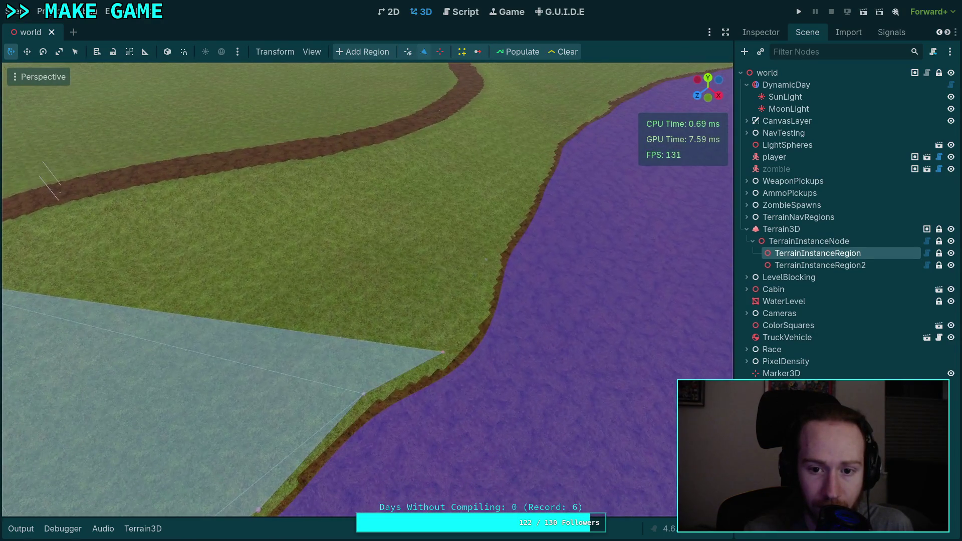
click(483, 295)
click(493, 250)
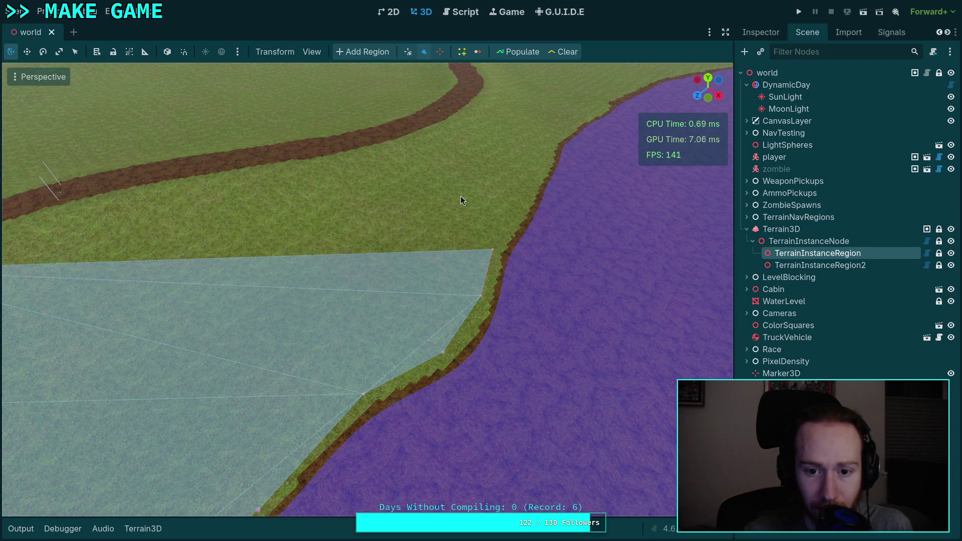
drag(410, 180, 339, 155)
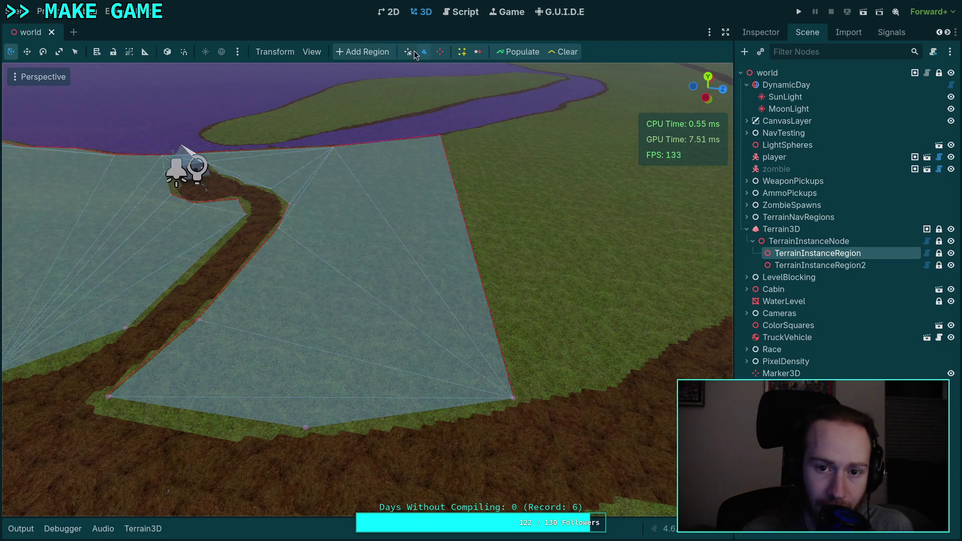
drag(545, 254, 456, 261)
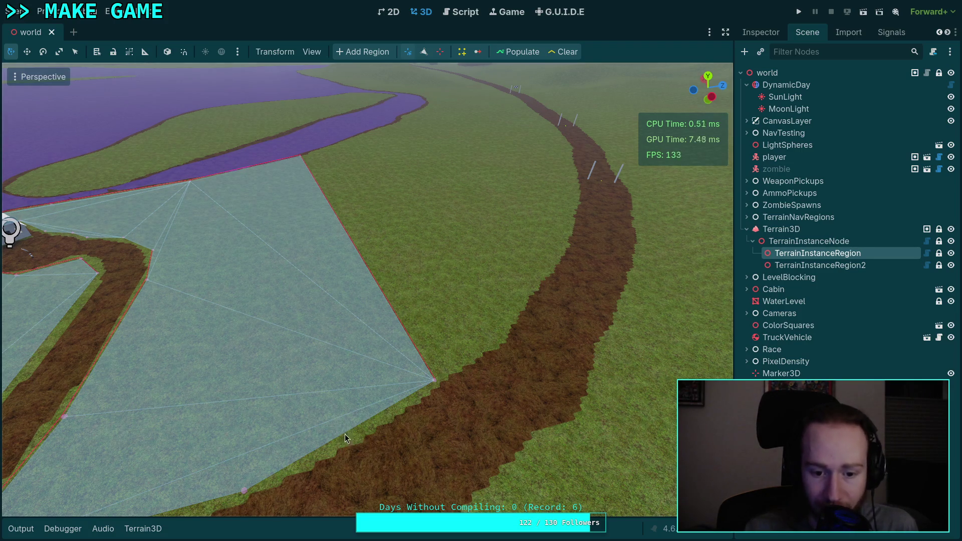
Step: Inspect the reshaped instance region from side, horizon and overhead views, then save the scene
right_click(272, 357)
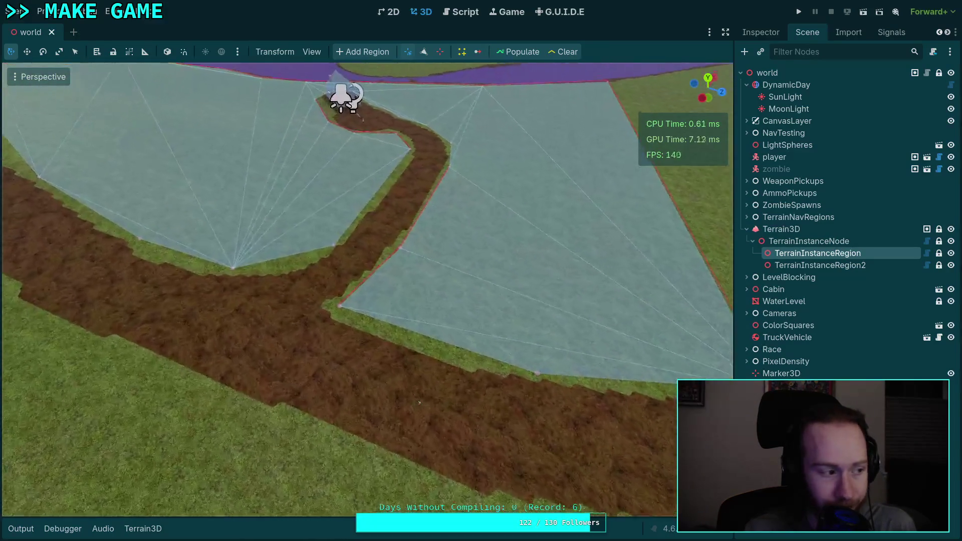
key(d)
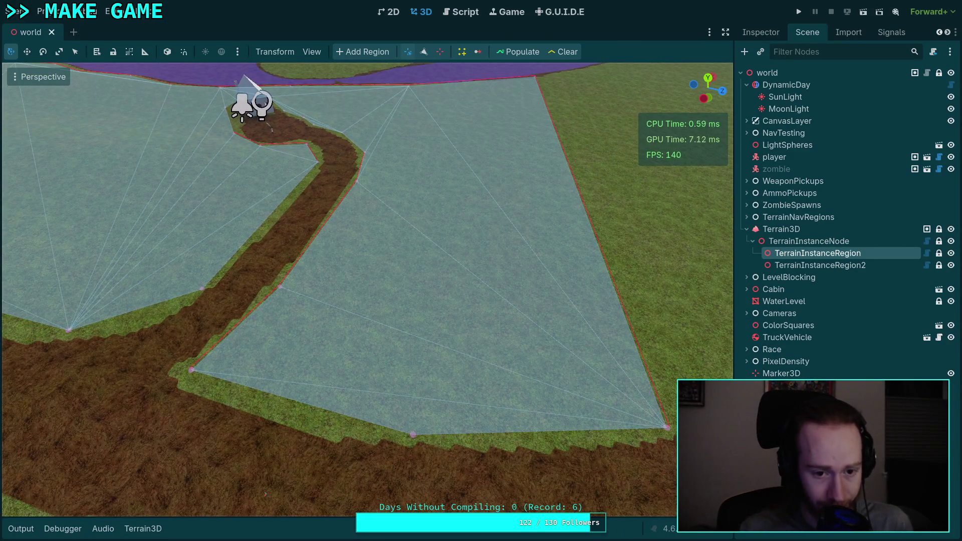
key(q)
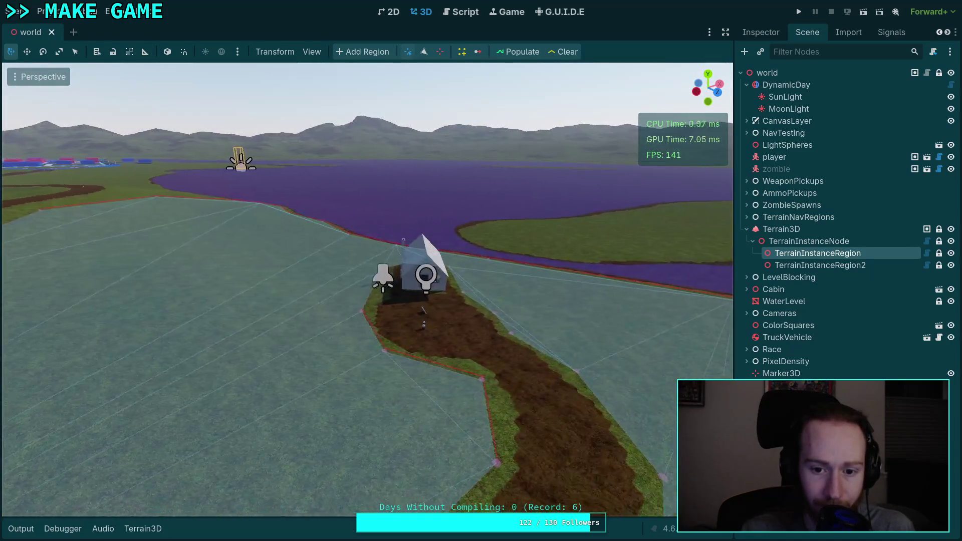
key(e)
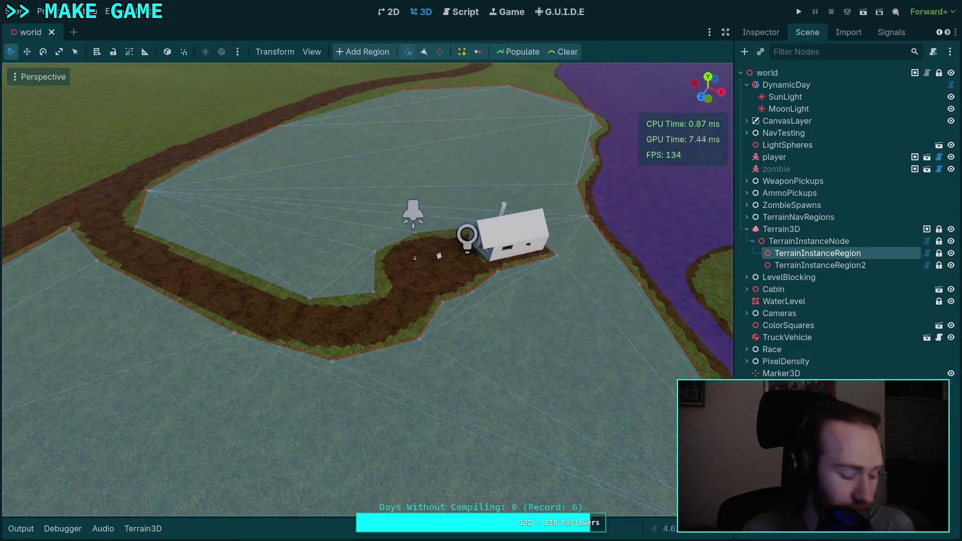
key(ctrl+s)
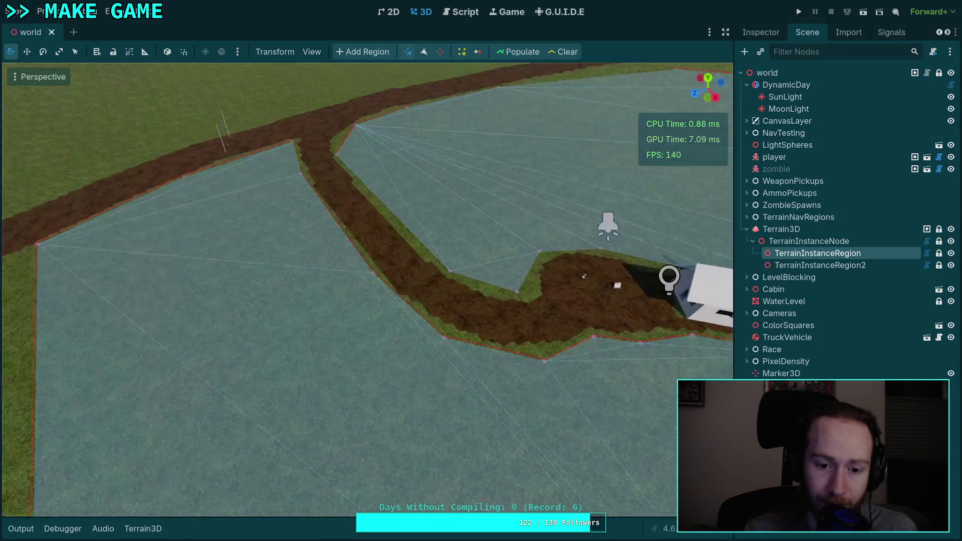
Step: Populate the instance regions with pine trees and fly around the cabin to inspect them
key(s)
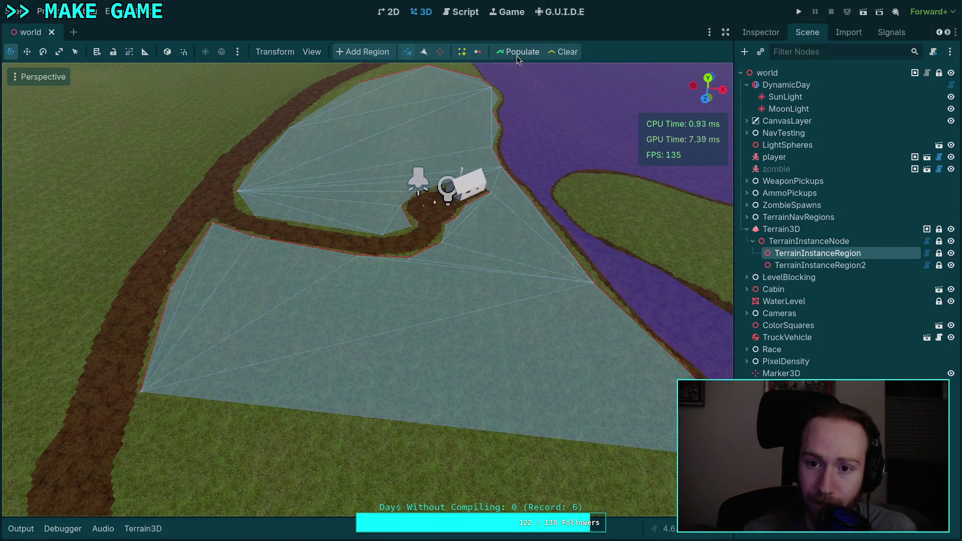
click(516, 53)
key(w)
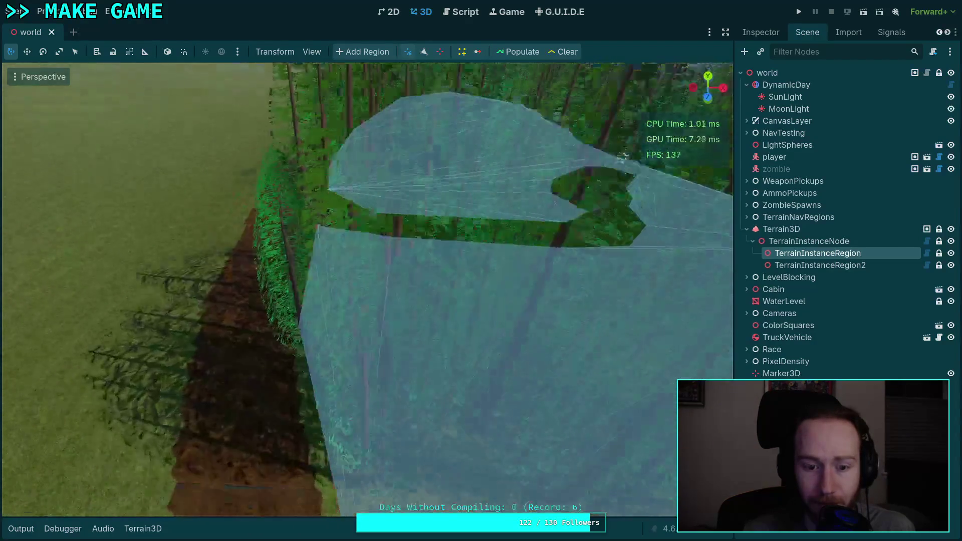
key(s)
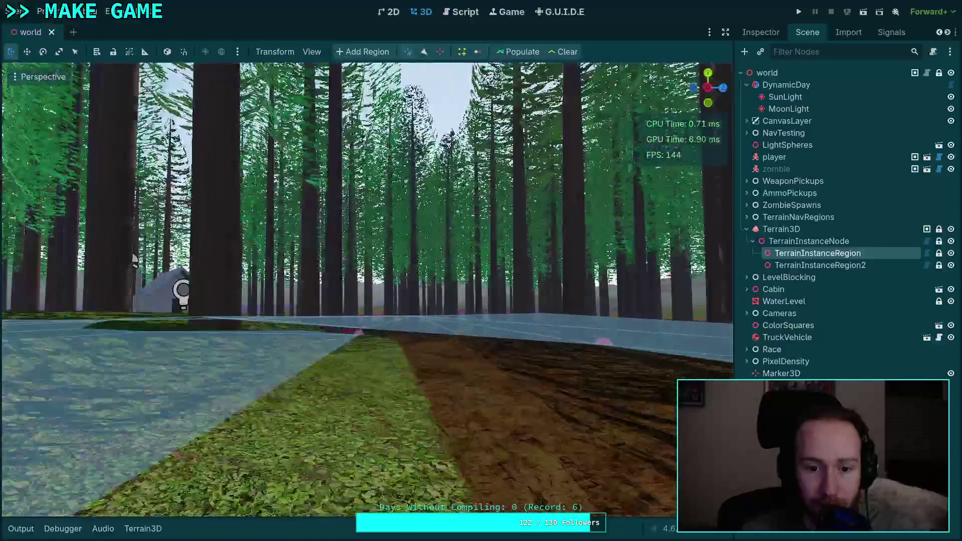
key(w)
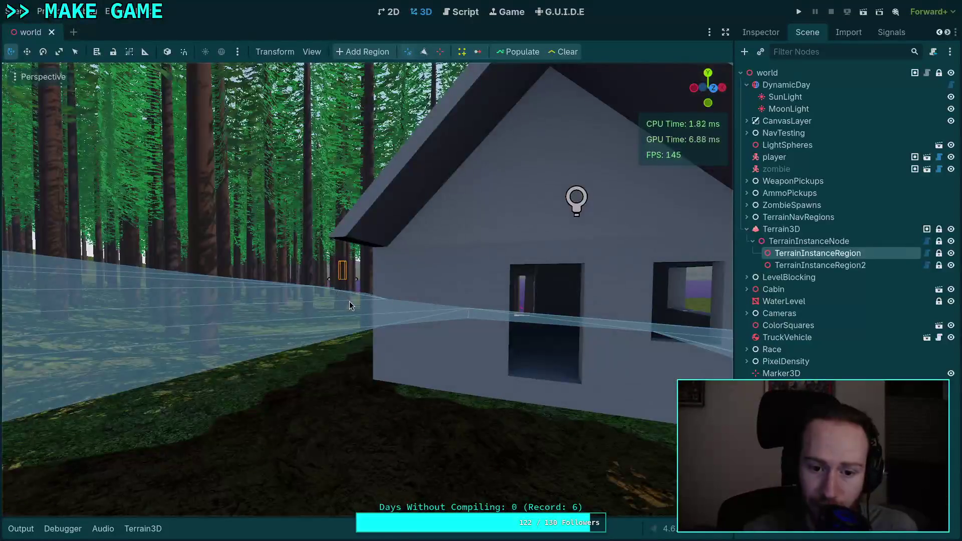
key(s)
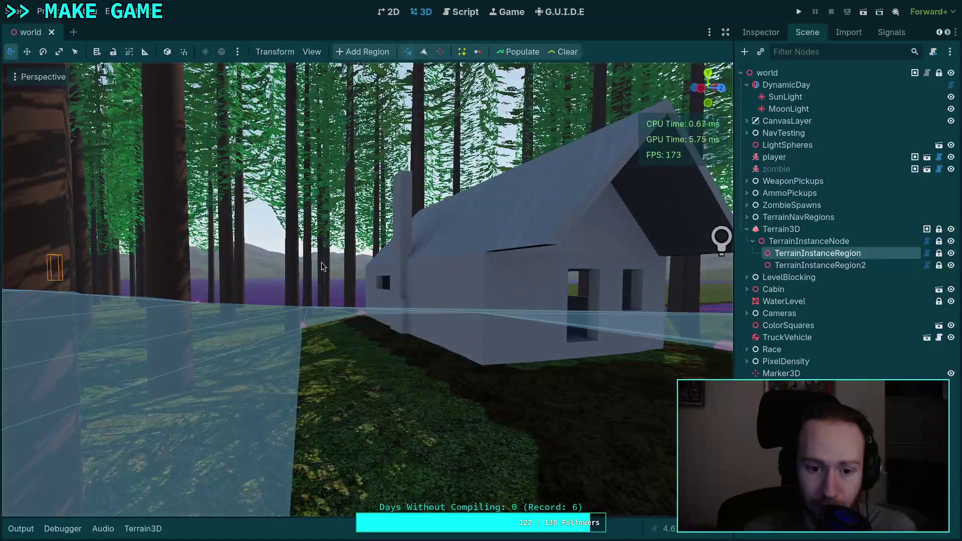
Step: Run the game to test the new terrain, then pause and exit to the desktop
key(w)
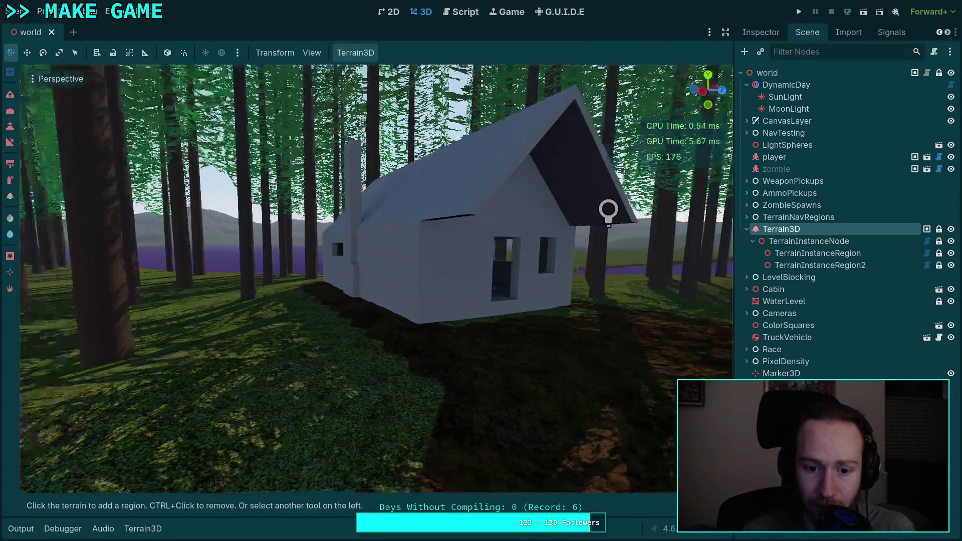
key(d)
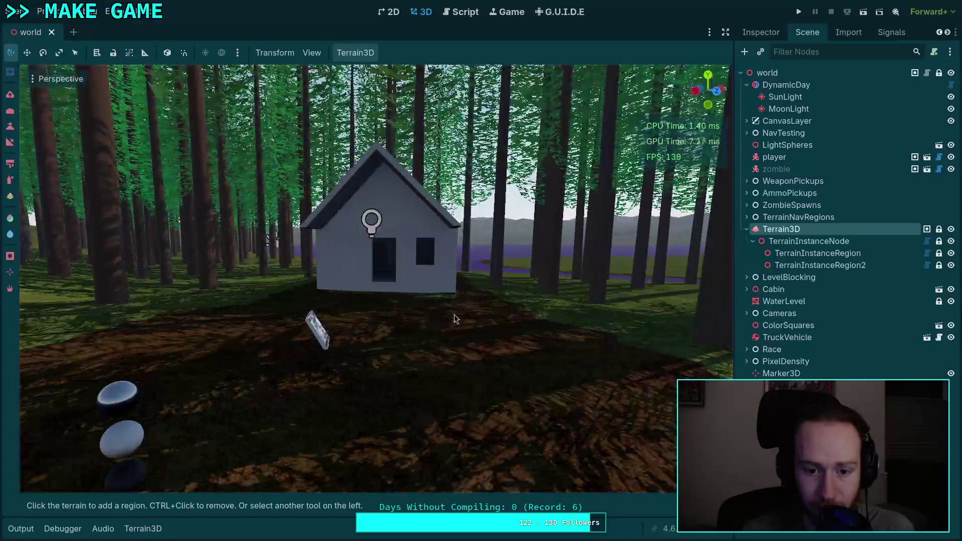
click(797, 12)
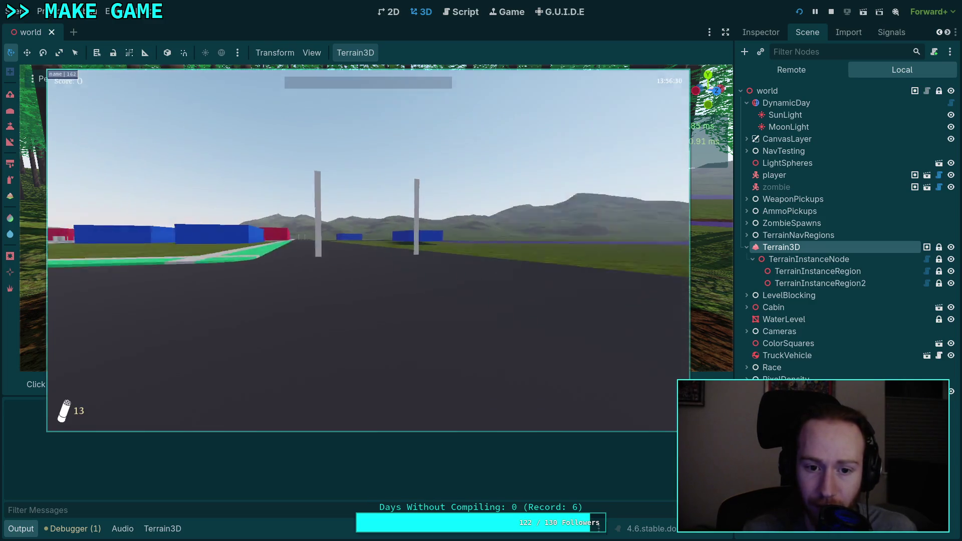
key(Escape)
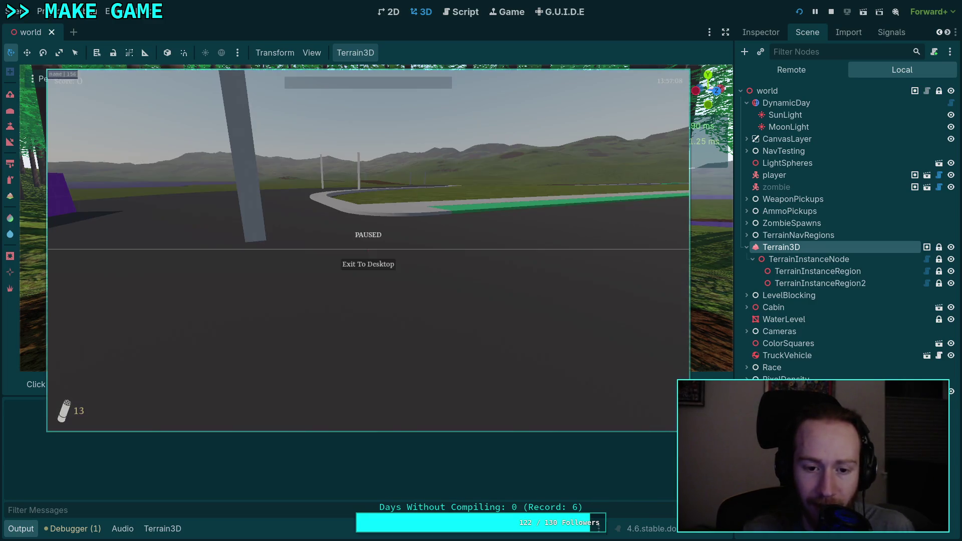
click(368, 265)
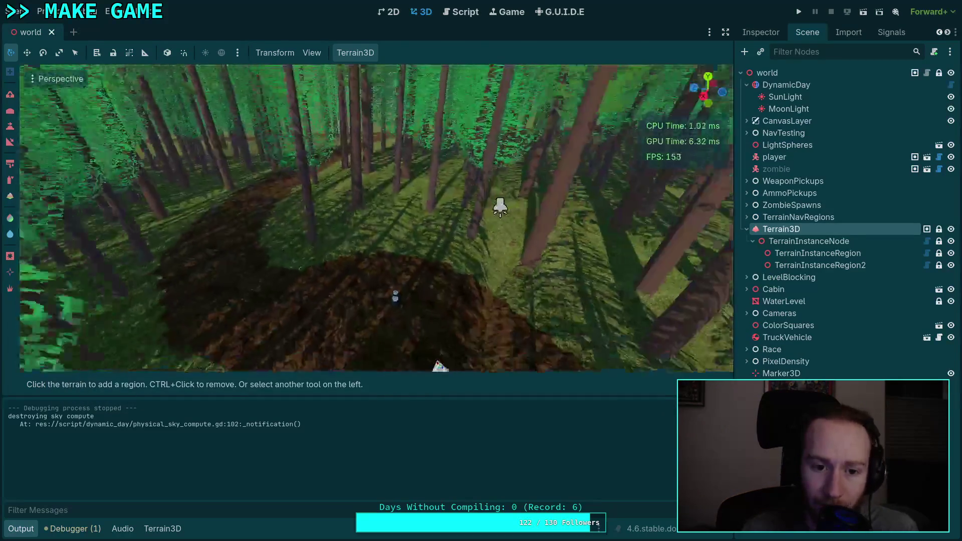
Step: Move the TruckVehicle onto the asphalt road junction by the town, then run the project
scroll(375, 218, up, 3)
key(w)
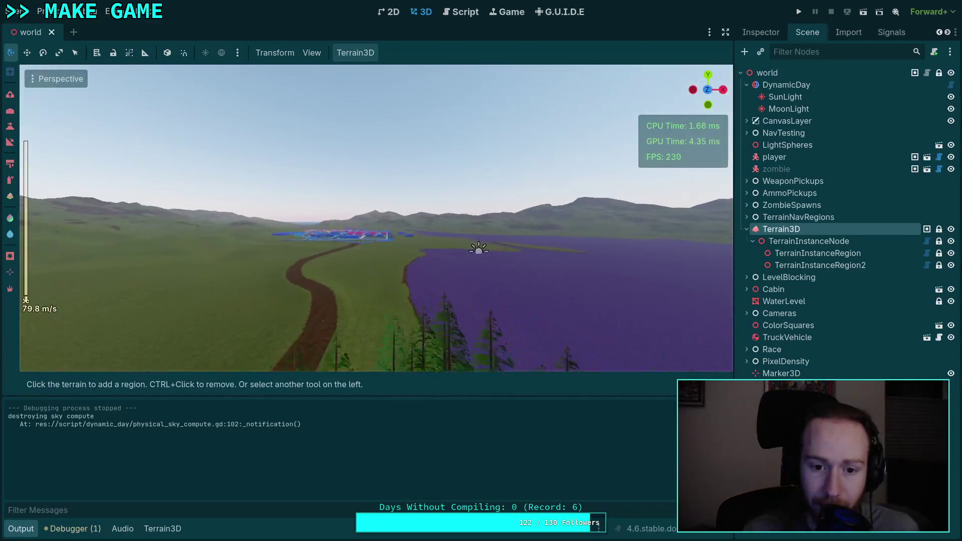
key(w)
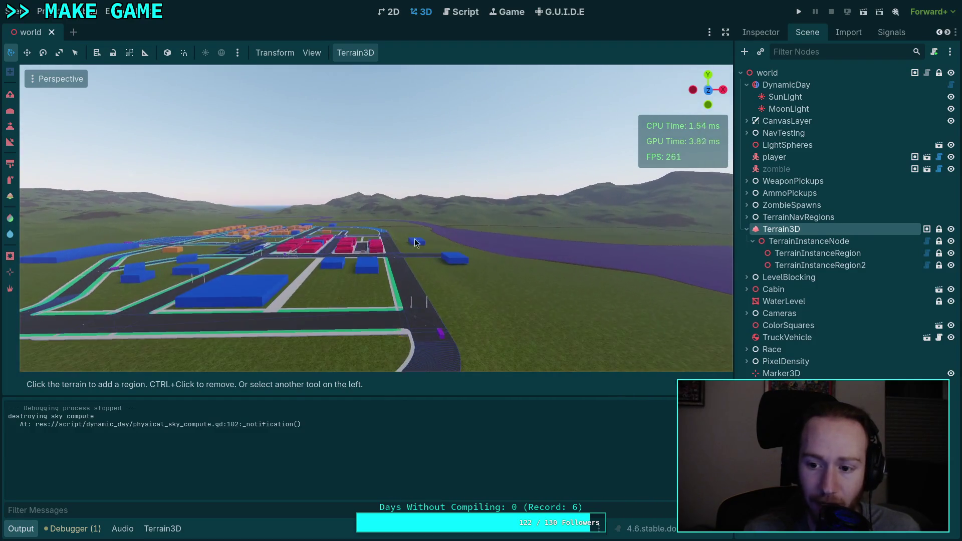
double_click(786, 337)
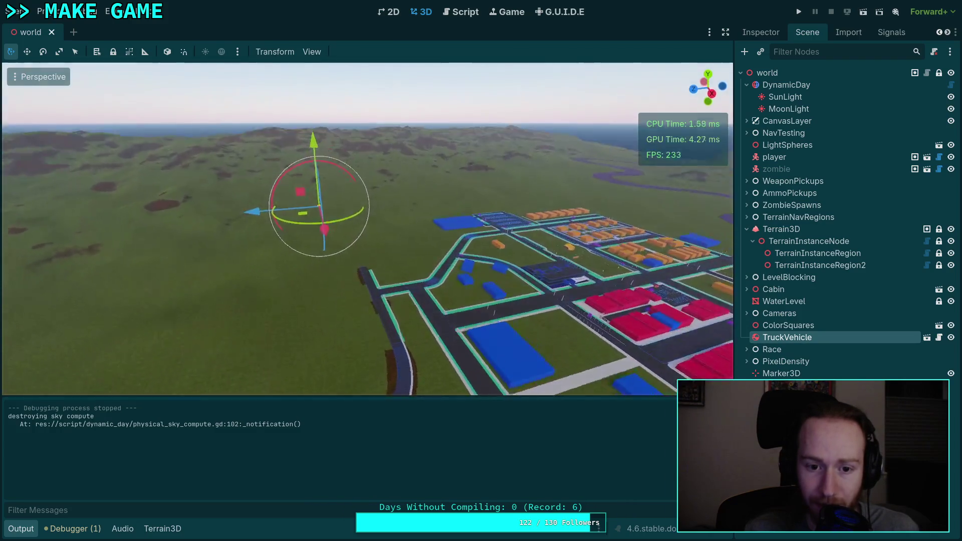
mouse_move(383, 253)
mouse_down()
mouse_move(377, 258)
mouse_move(516, 301)
mouse_move(216, 215)
mouse_move(290, 269)
mouse_up()
mouse_move(149, 233)
mouse_down()
mouse_move(469, 218)
mouse_move(483, 155)
mouse_up()
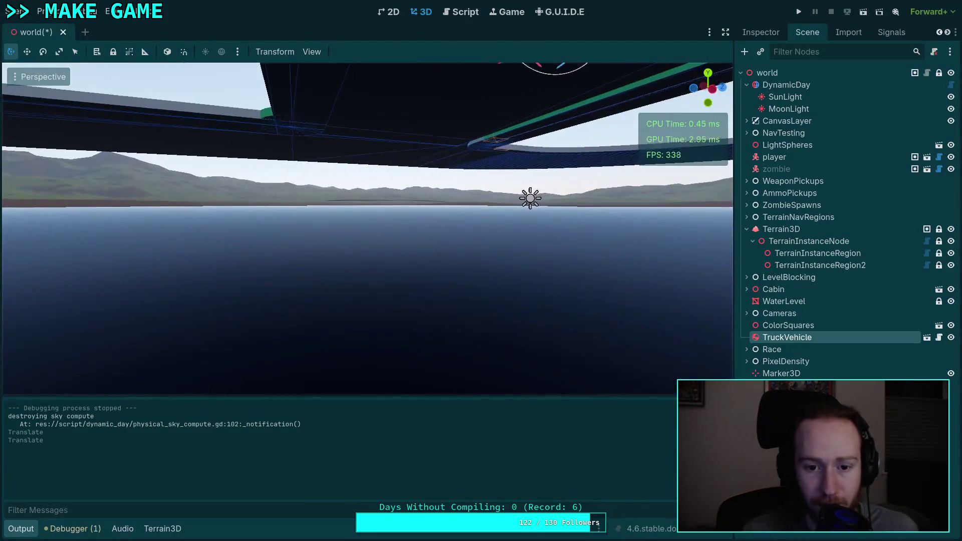
key(f)
mouse_move(374, 224)
mouse_down()
mouse_move(373, 169)
mouse_move(367, 218)
mouse_up()
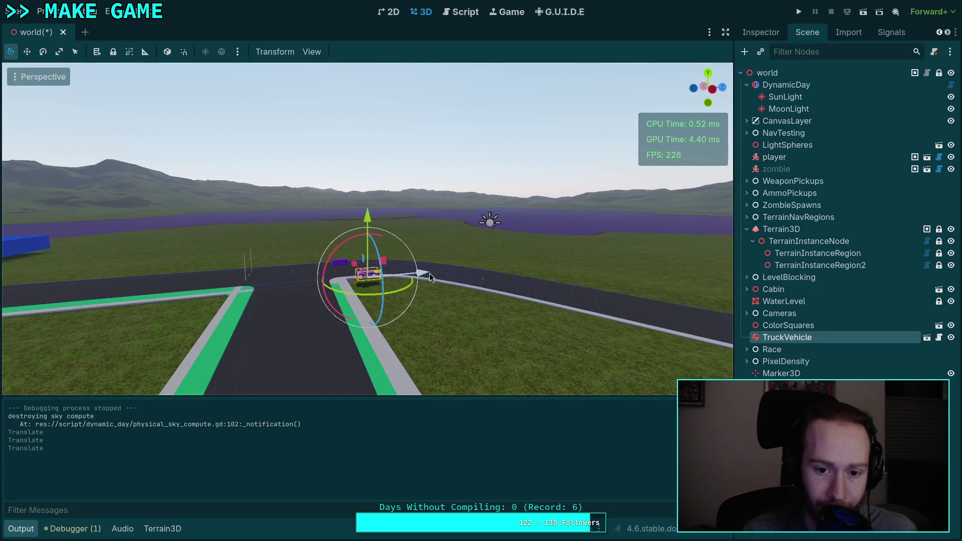
click(798, 12)
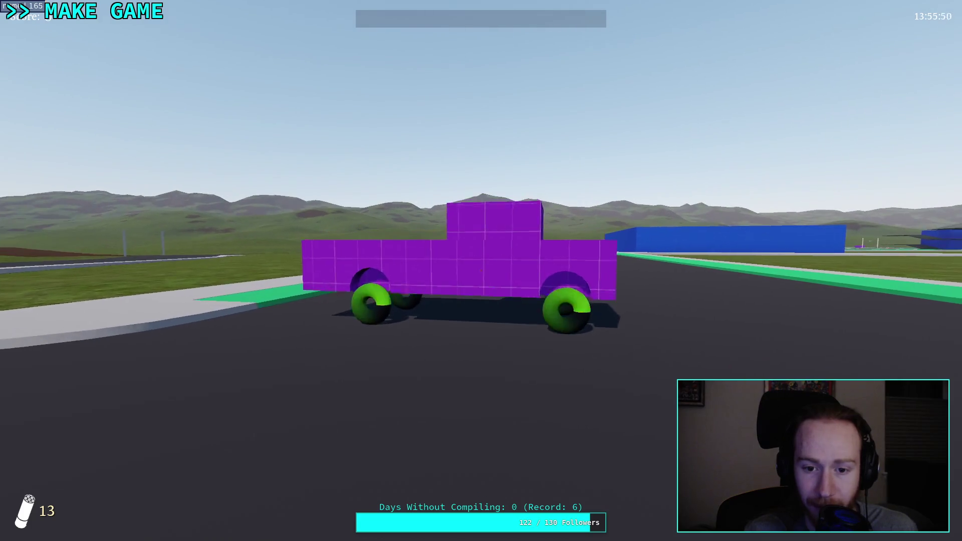
Step: Drive the truck along the asphalt road, onto the dirt path and between the two poles
key(w)
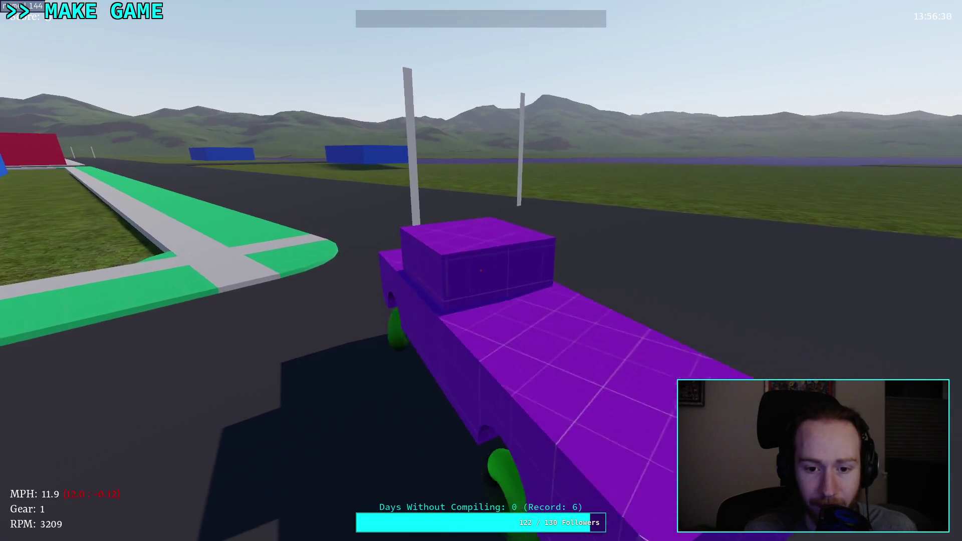
key(a)
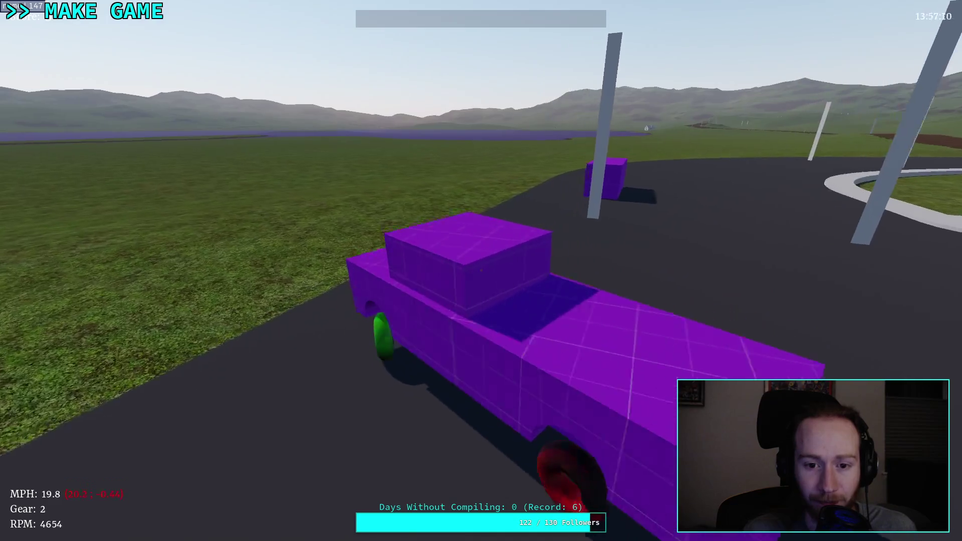
key(w)
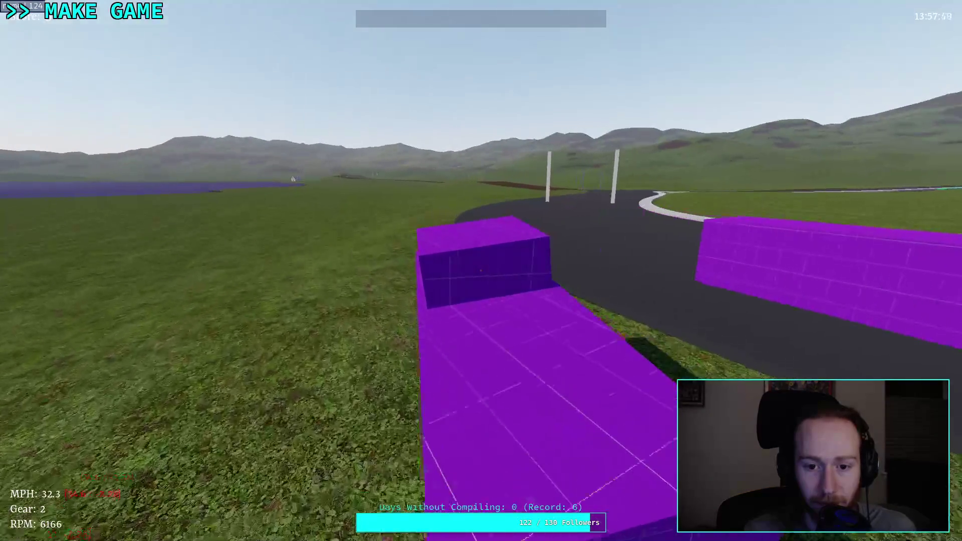
key(d)
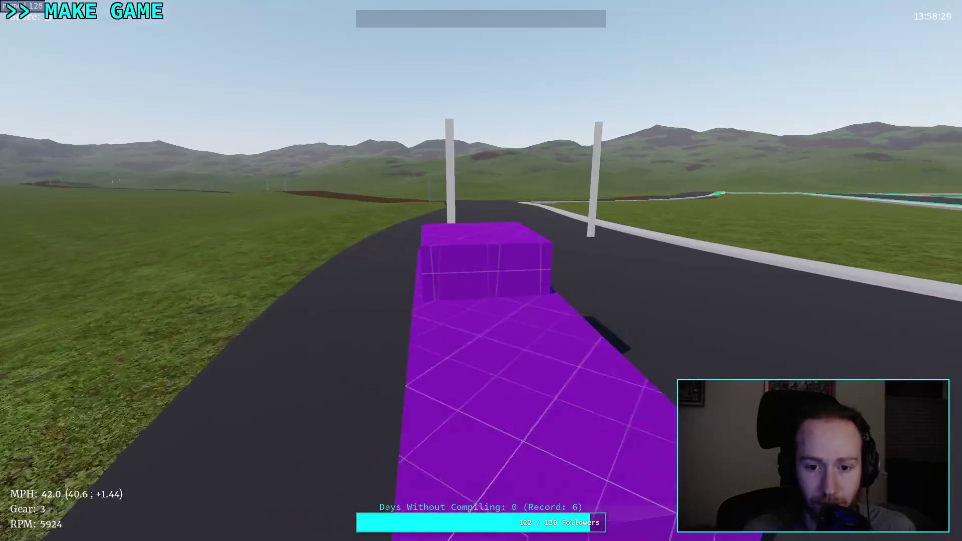
key(w)
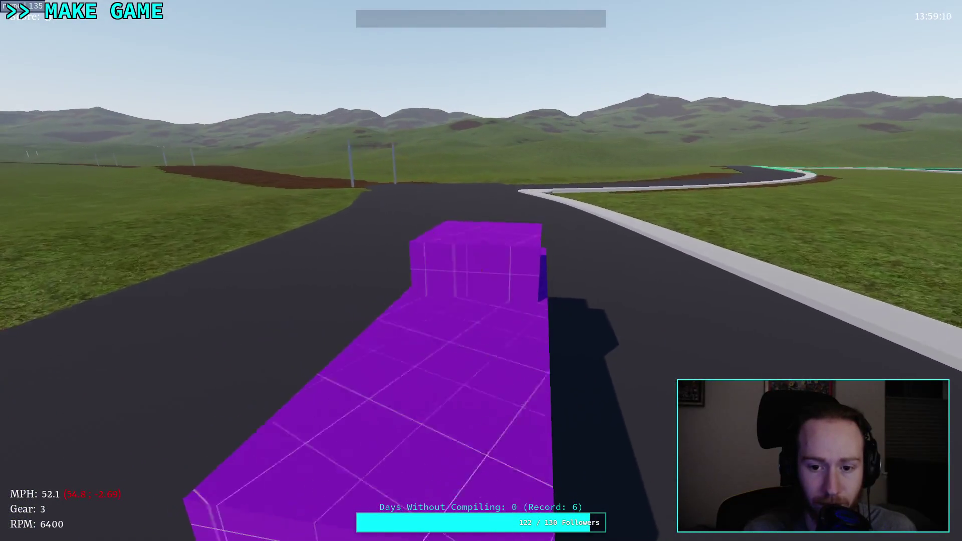
key(a)
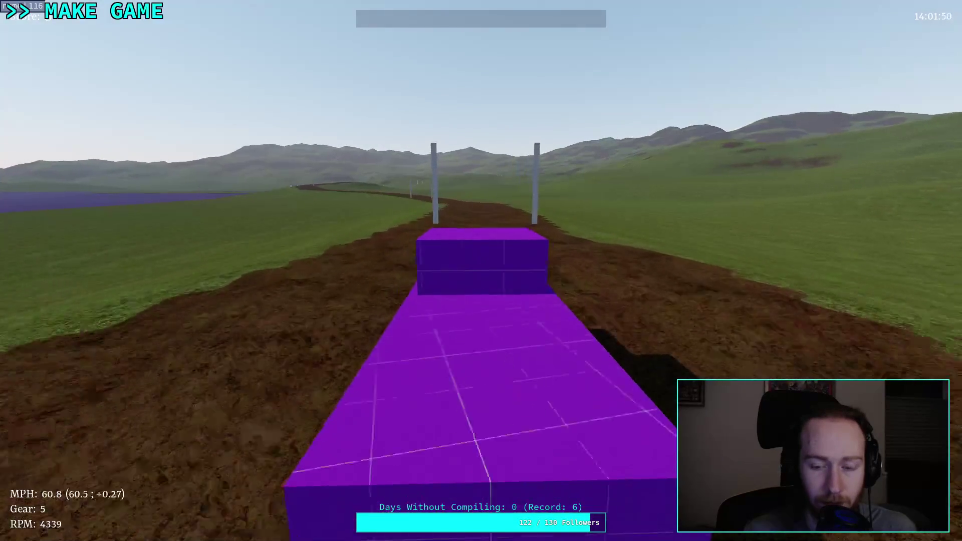
key(w)
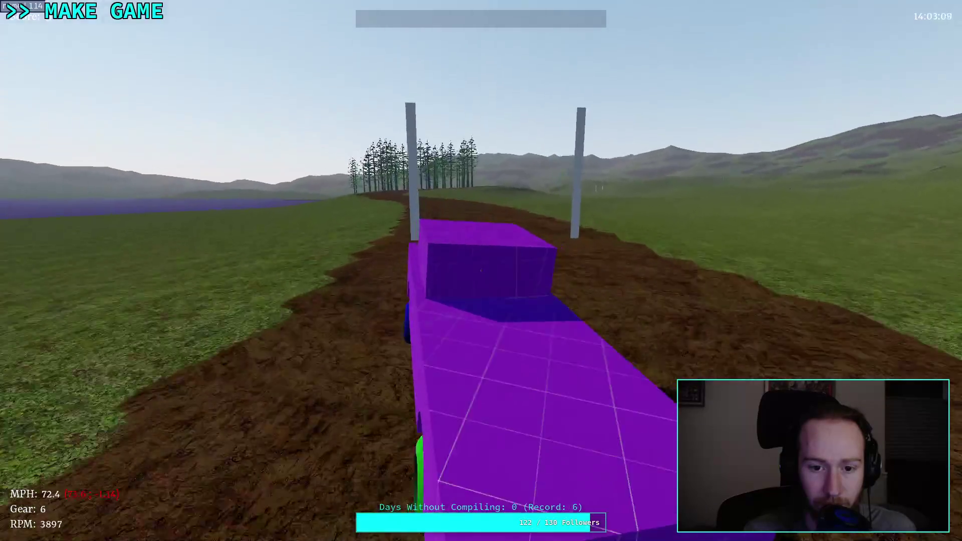
key(w)
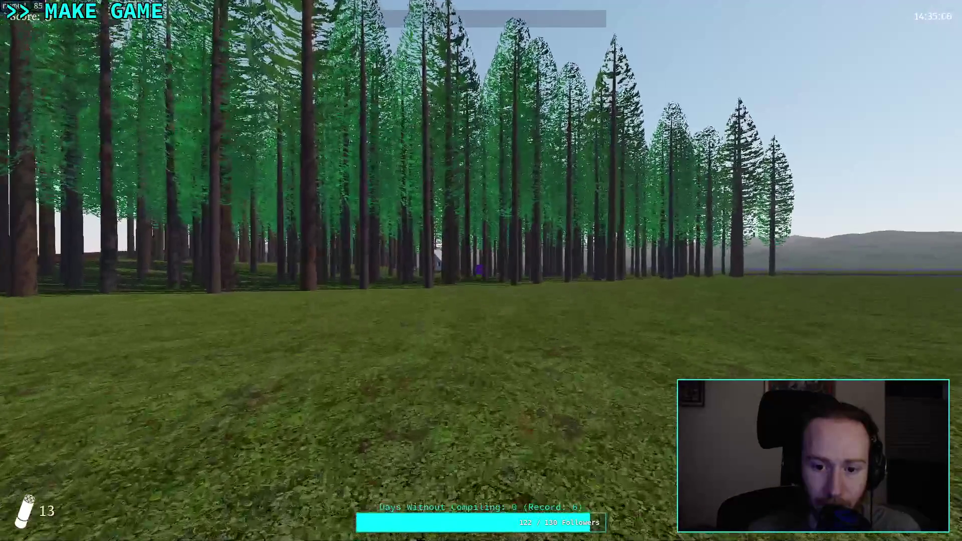
Step: Walk through the forest past the cabin and up to the purple truck
key(w)
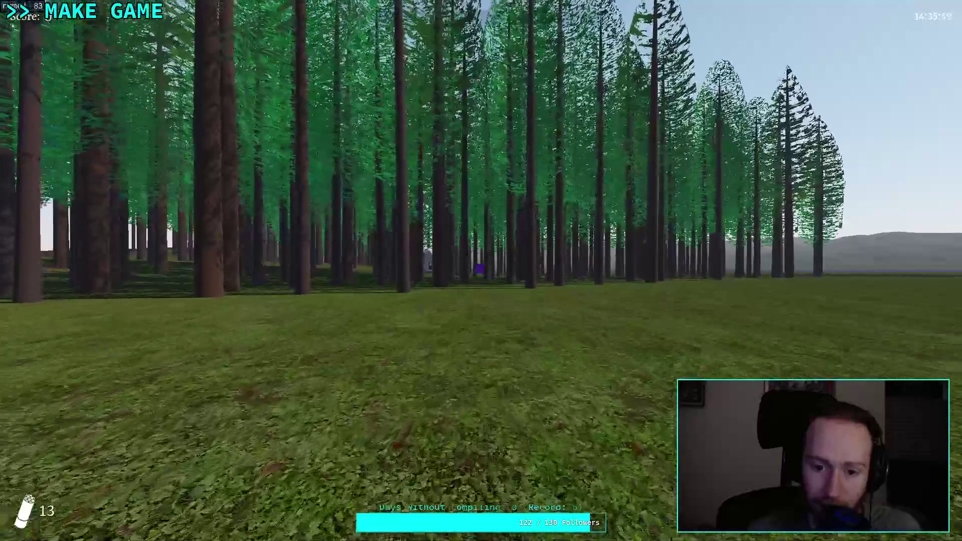
key(w)
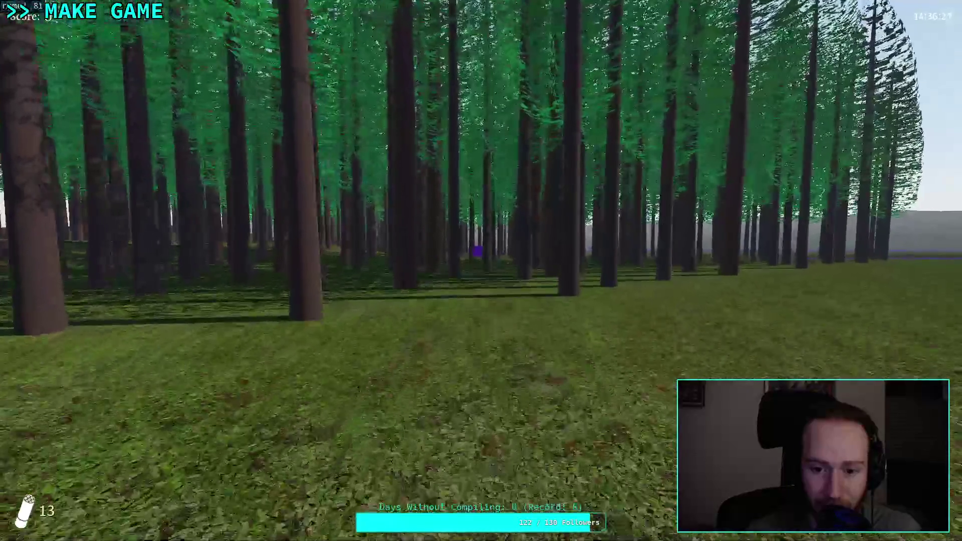
key(w)
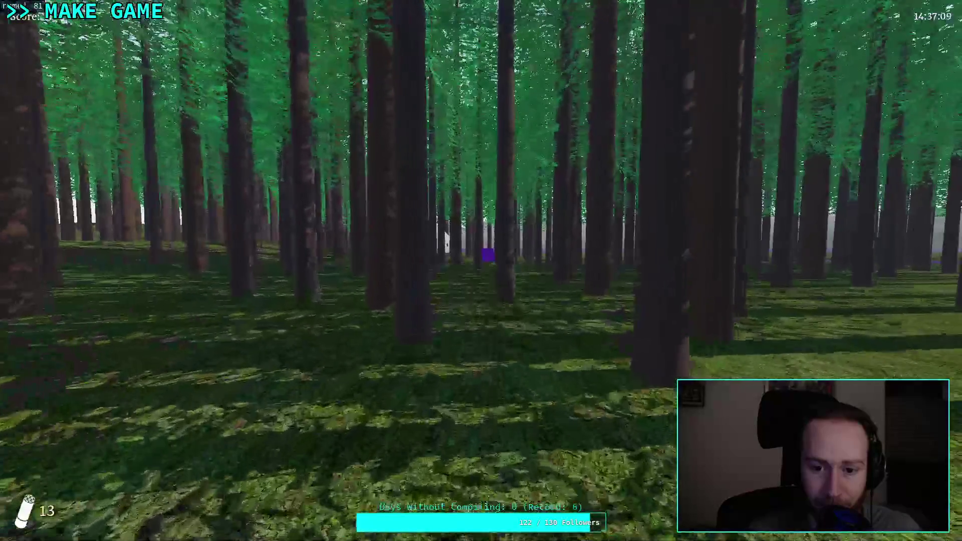
key(w)
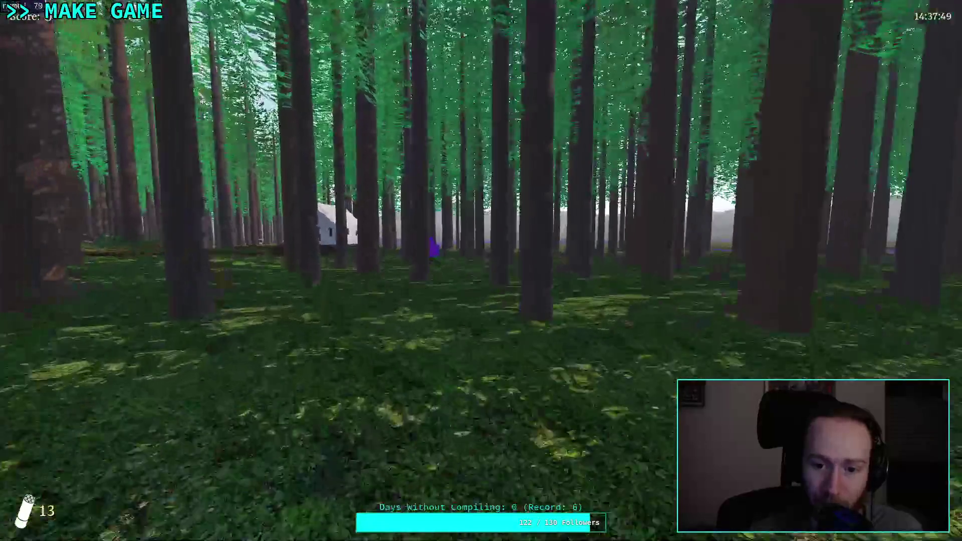
key(w)
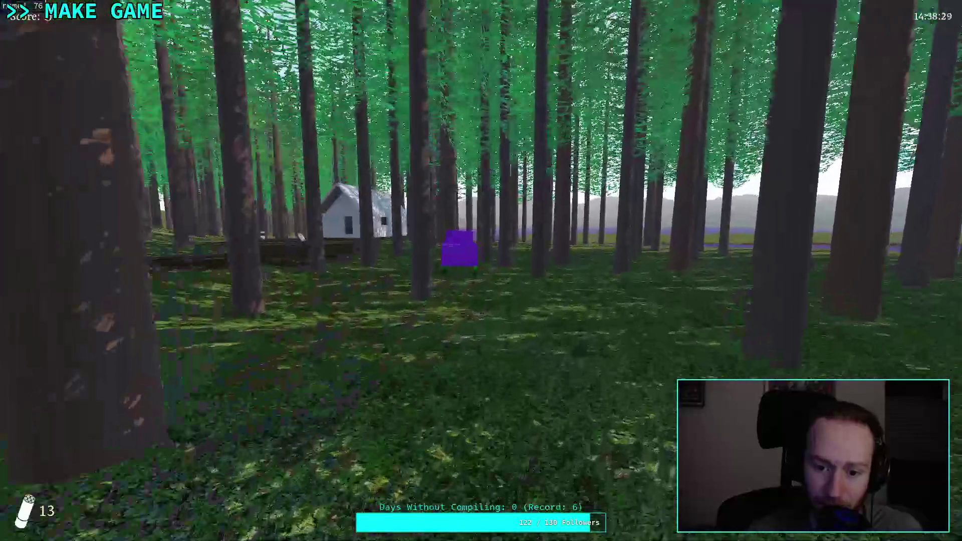
key(w)
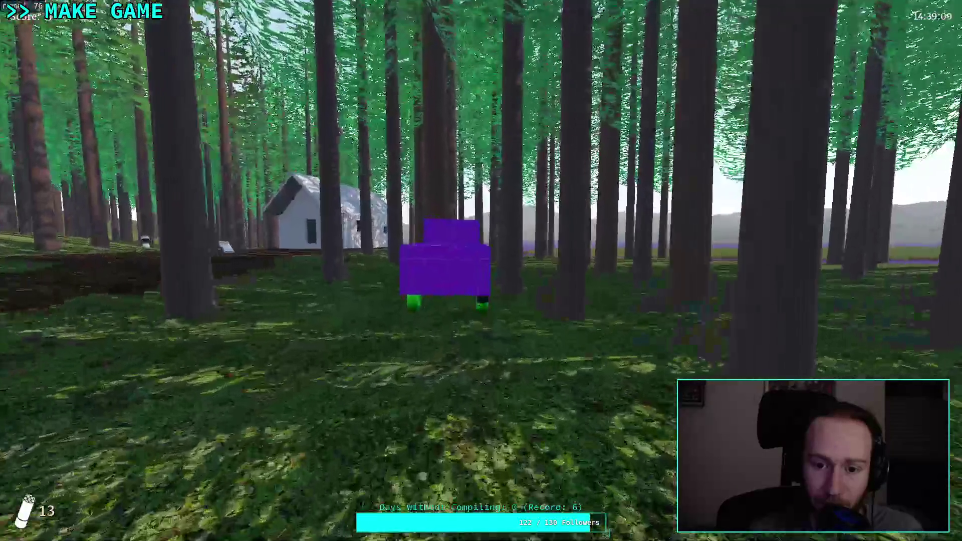
key(w)
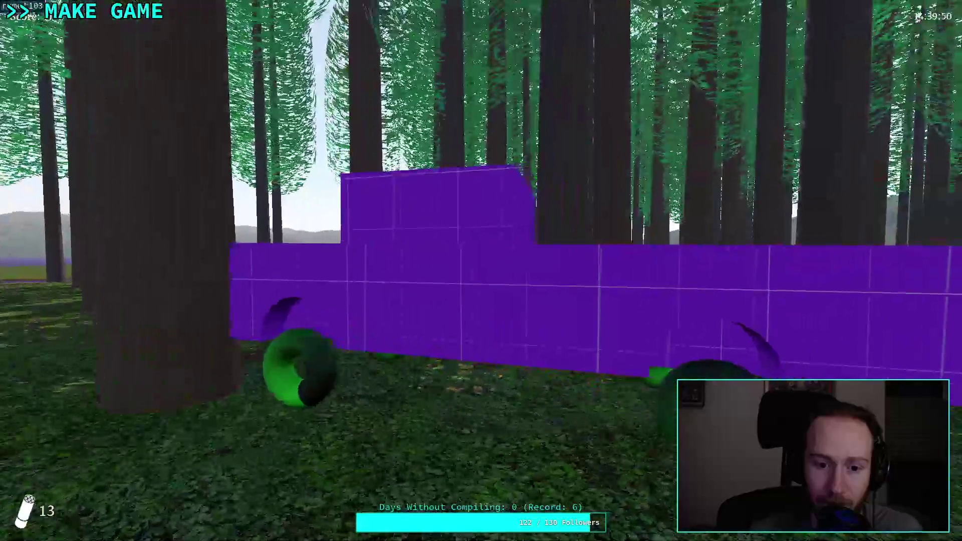
Step: Get into the purple truck, reverse it around, then quit back to the editor
key(e)
key(s)
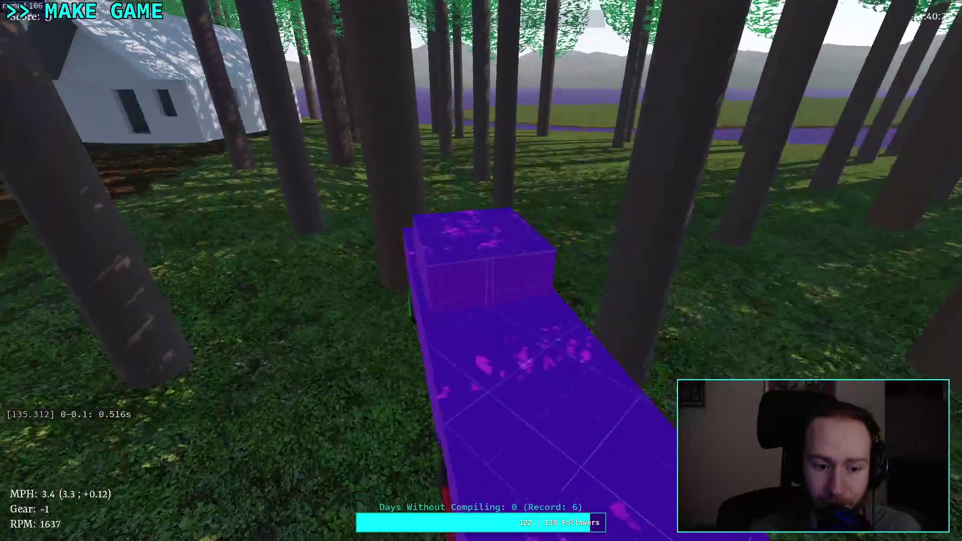
key(s)
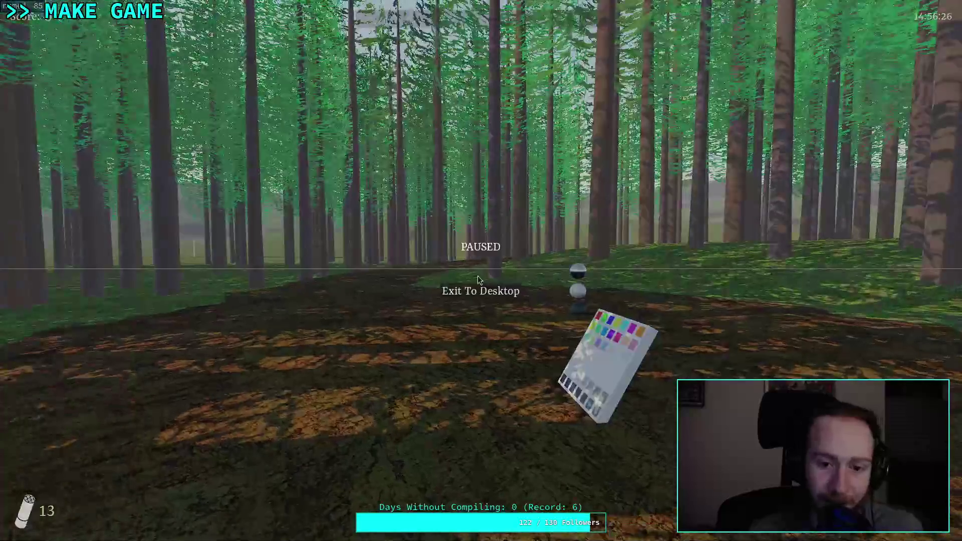
click(473, 290)
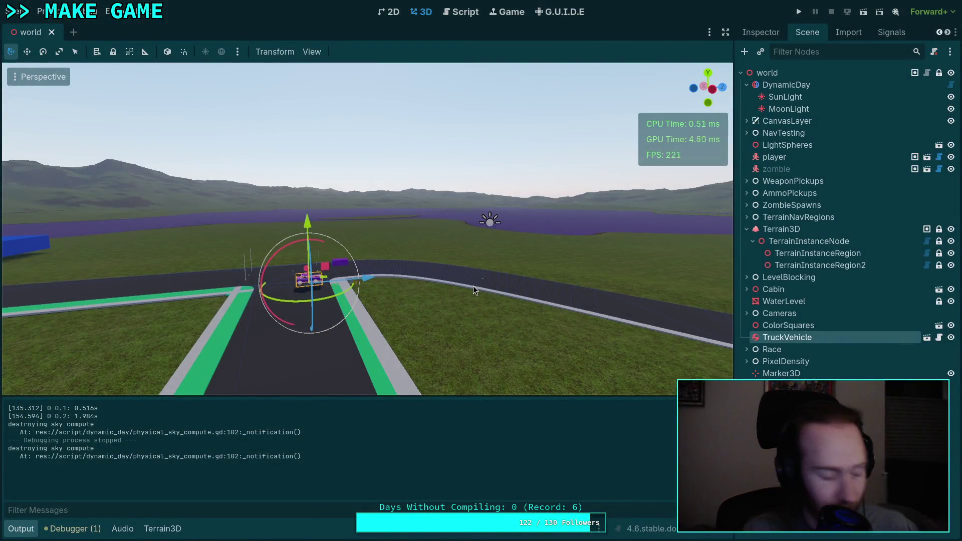
key(ctrl+n)
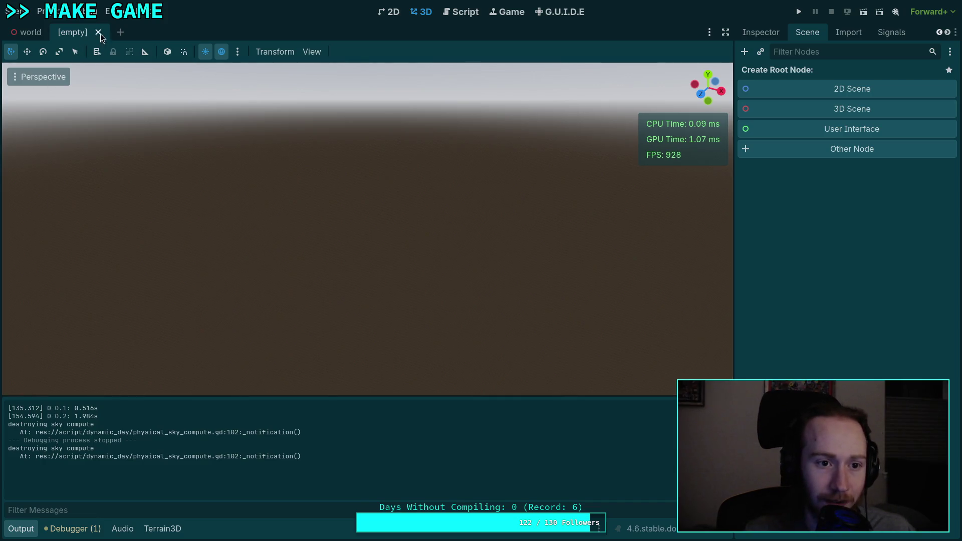
key(ctrl+shift+w)
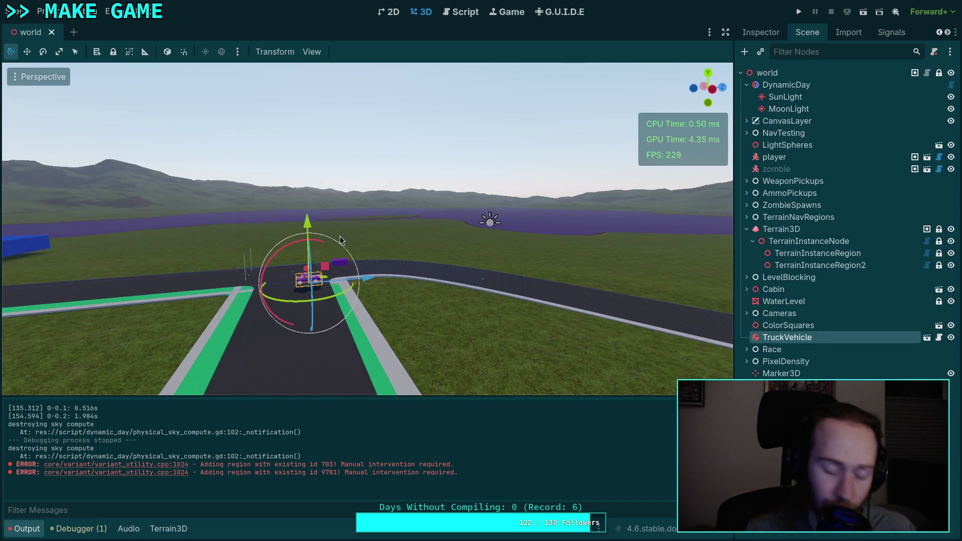
key(ctrl+s)
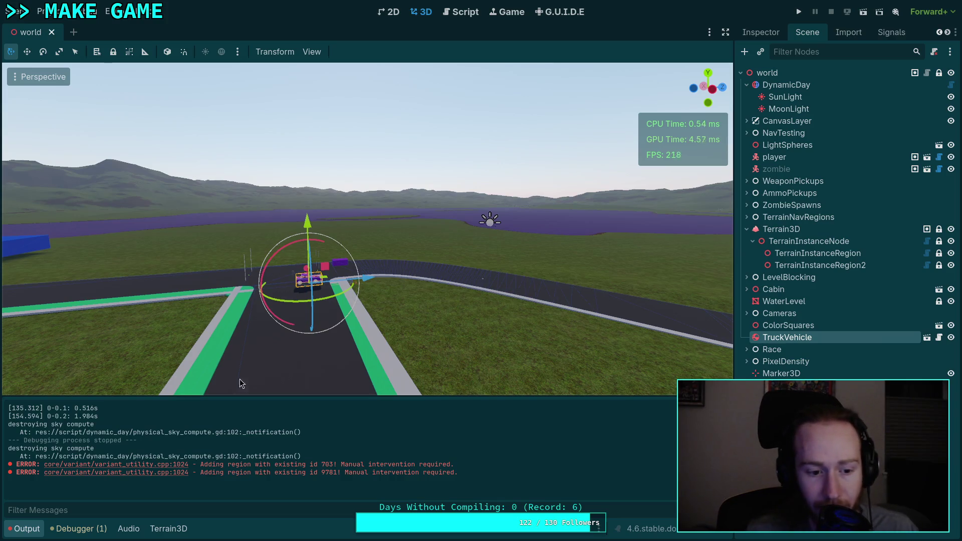
key(ctrl+j)
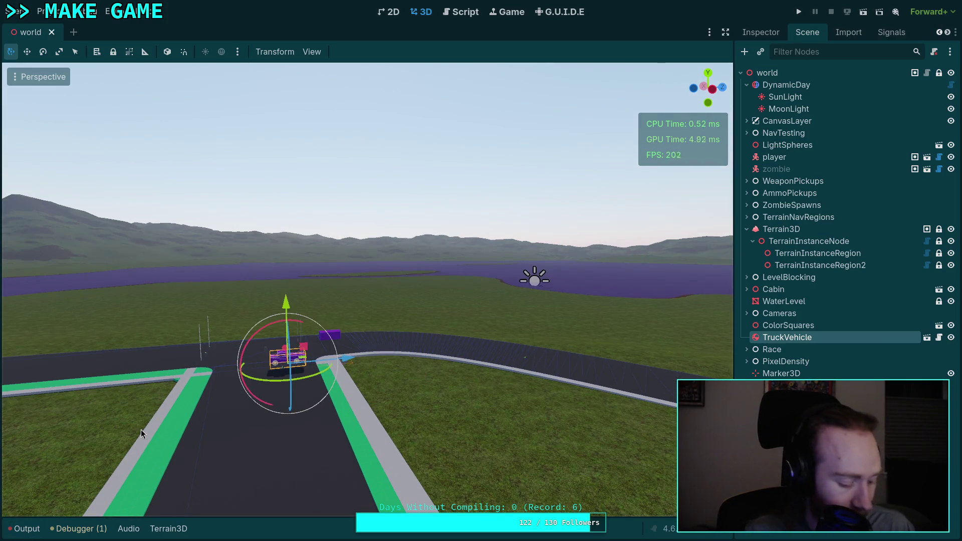
right_click(164, 420)
scroll(164, 420, up, 5)
key(w)
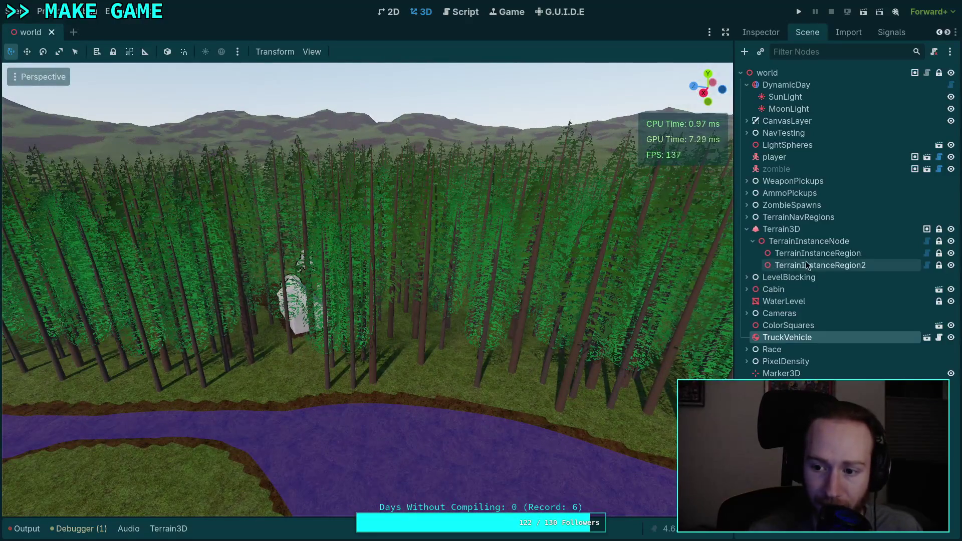
click(809, 265)
double_click(810, 254)
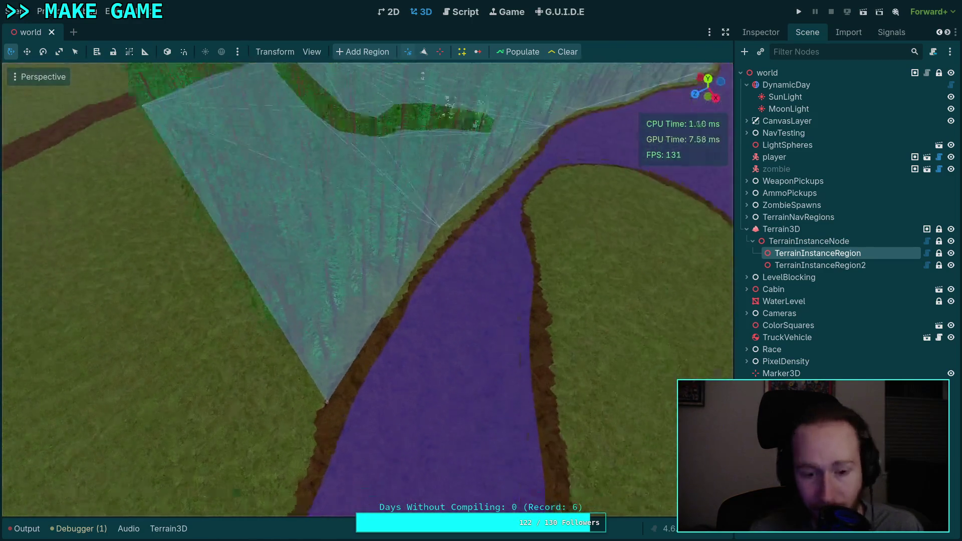
scroll(420, 305, down, 5)
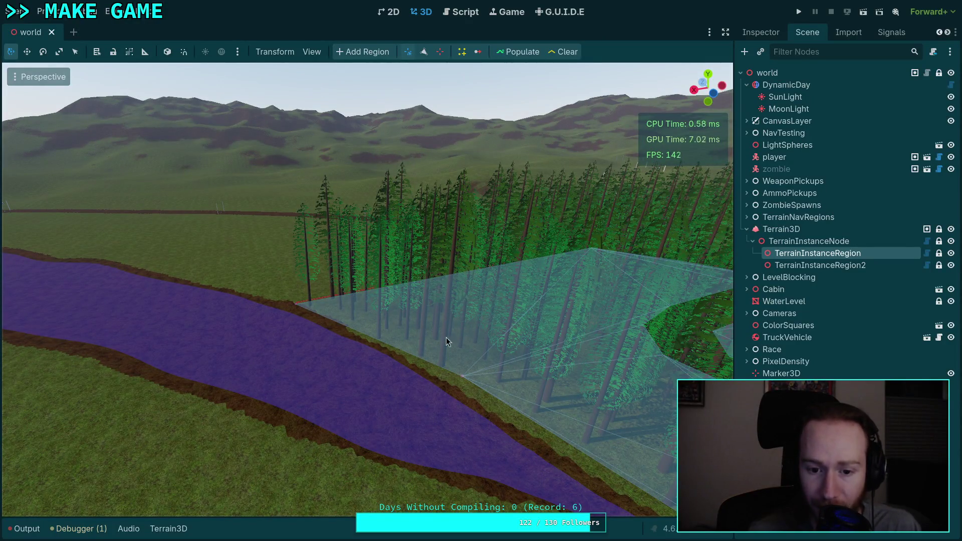
drag(459, 393, 351, 396)
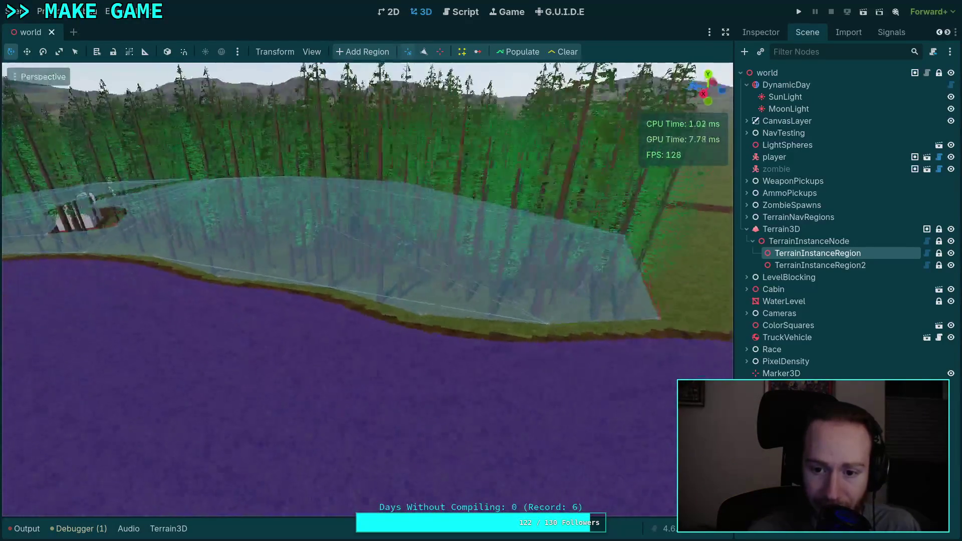
key(w)
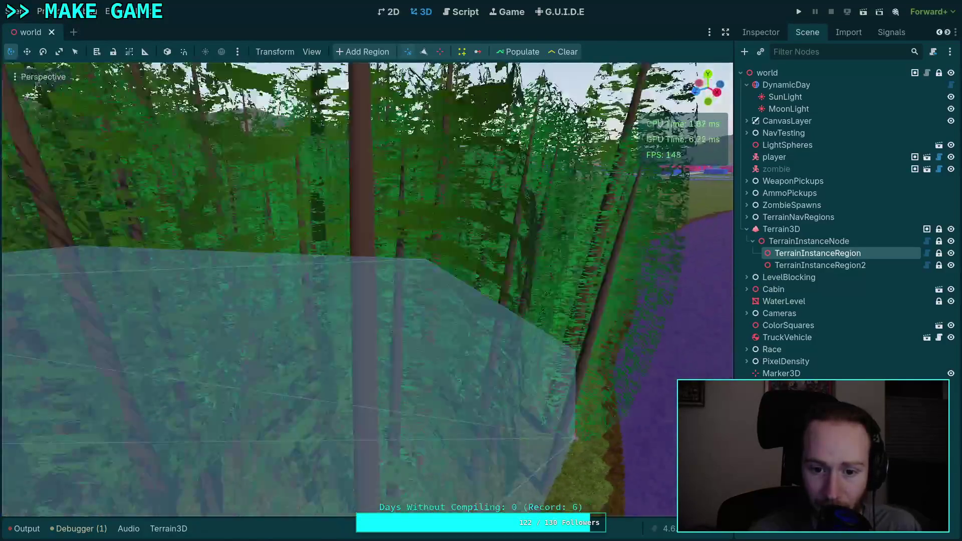
key(s)
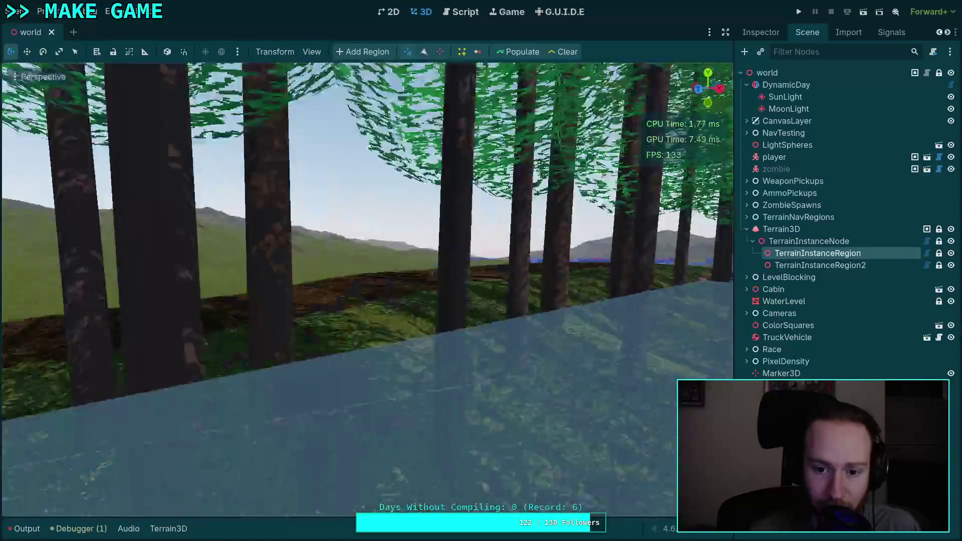
key(w)
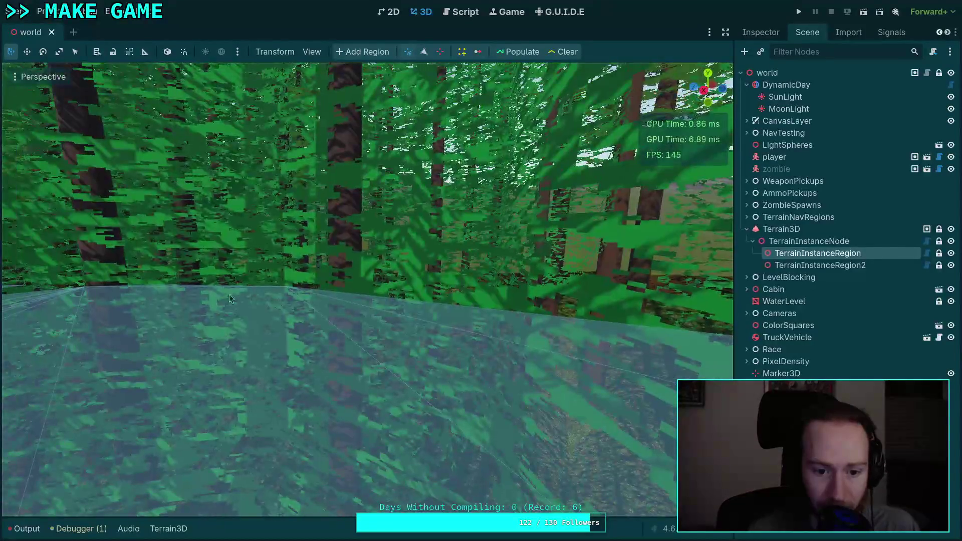
key(s)
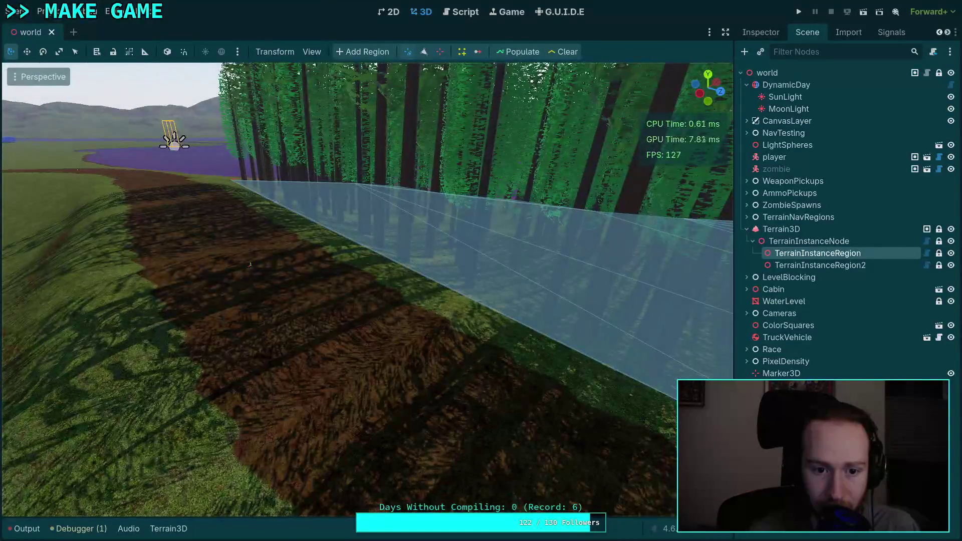
key(s)
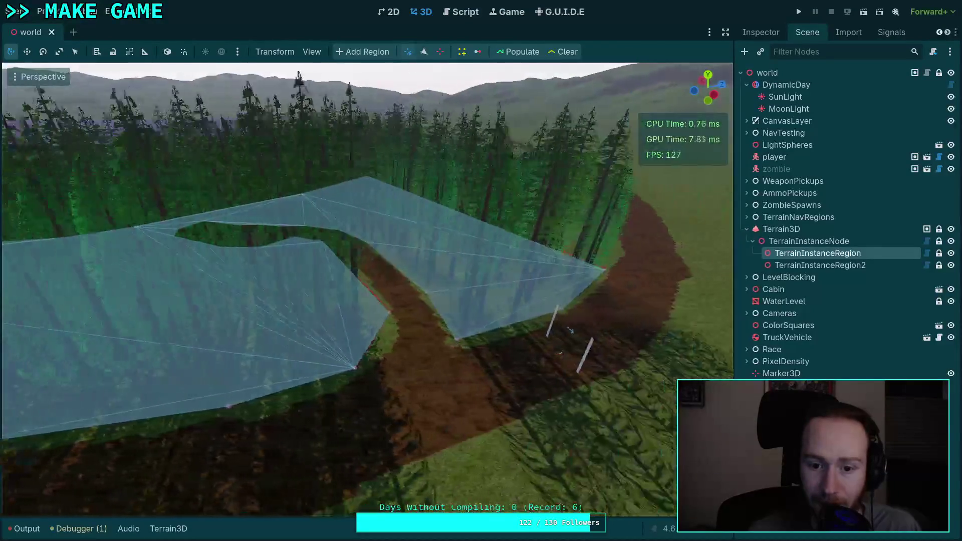
key(w)
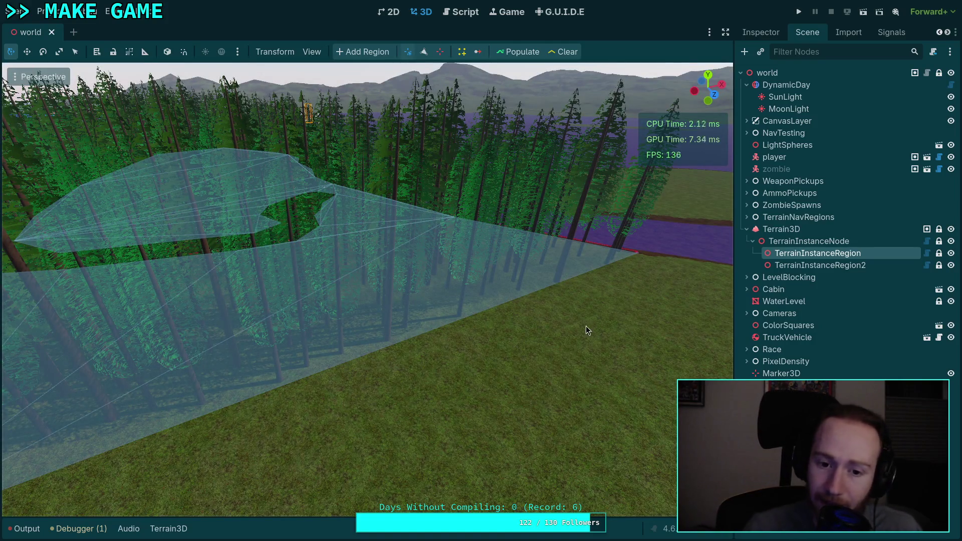
key(s)
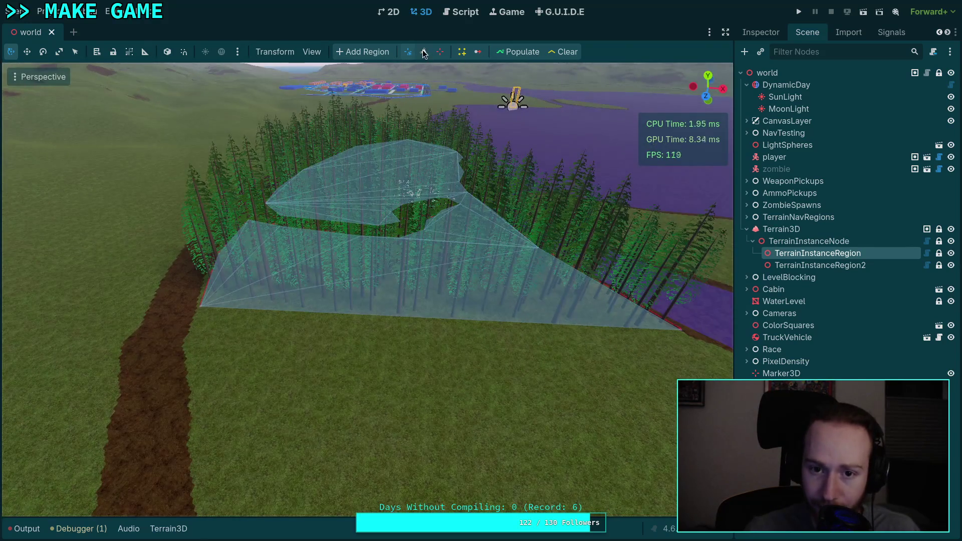
click(424, 52)
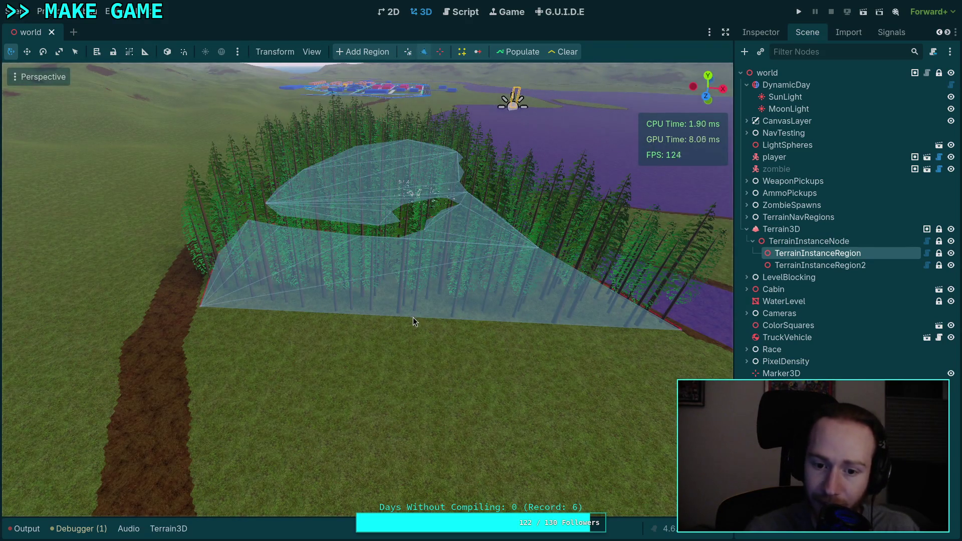
scroll(411, 316, up, 5)
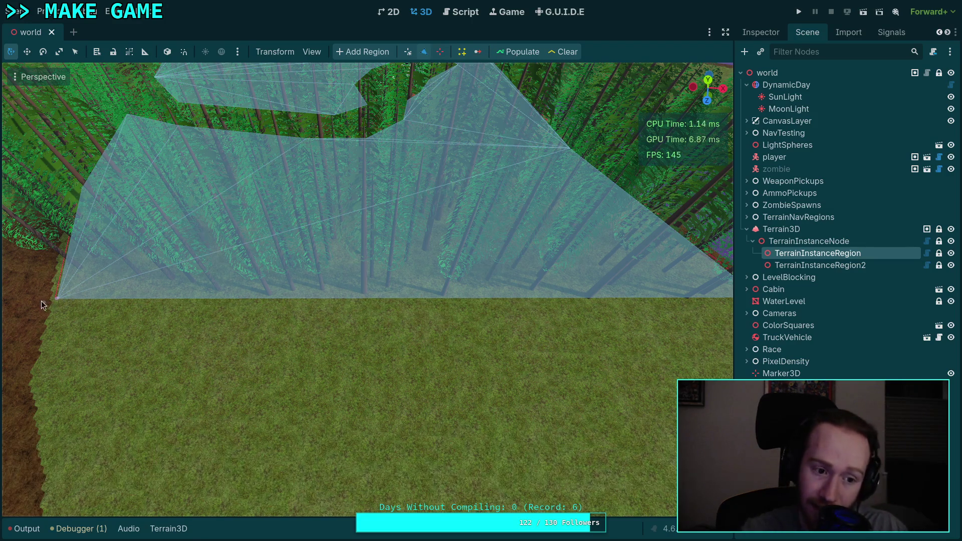
right_click(510, 280)
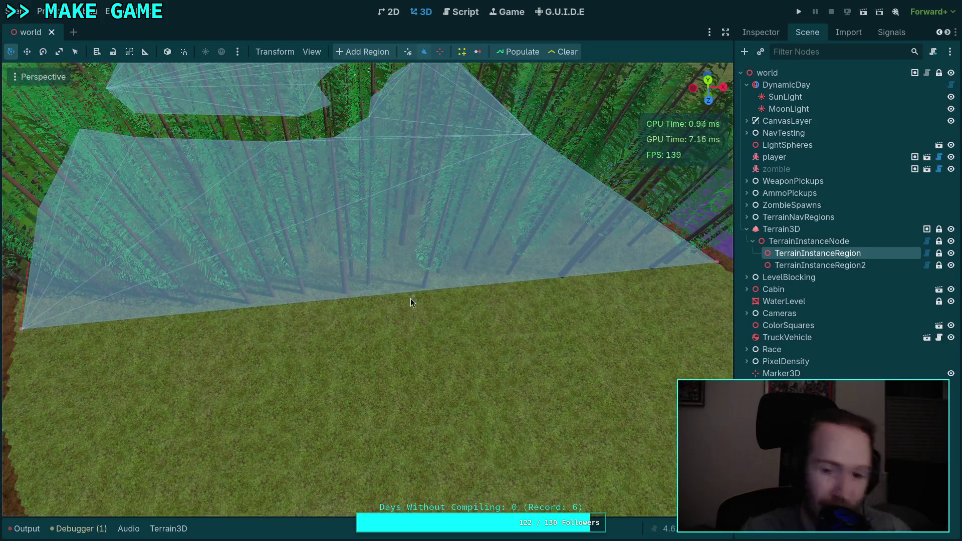
right_click(369, 296)
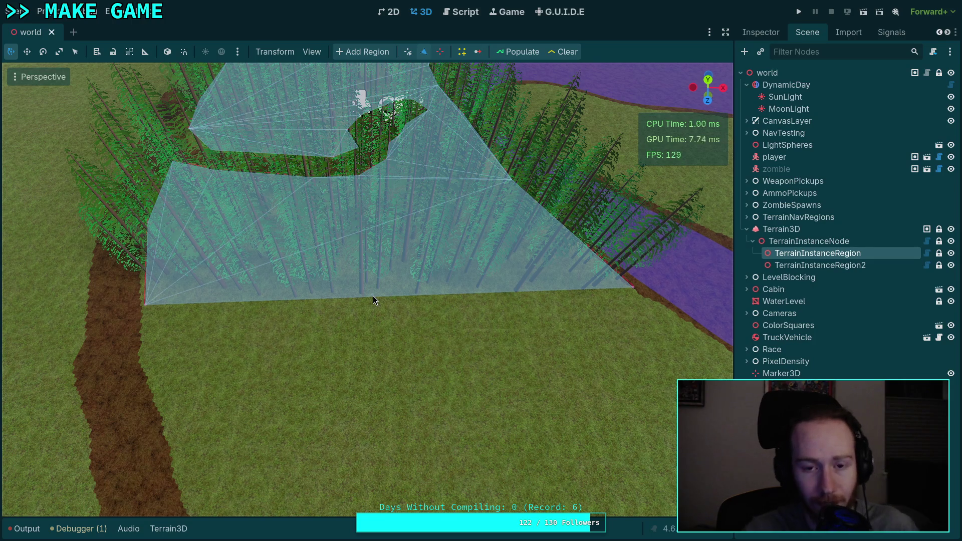
click(407, 50)
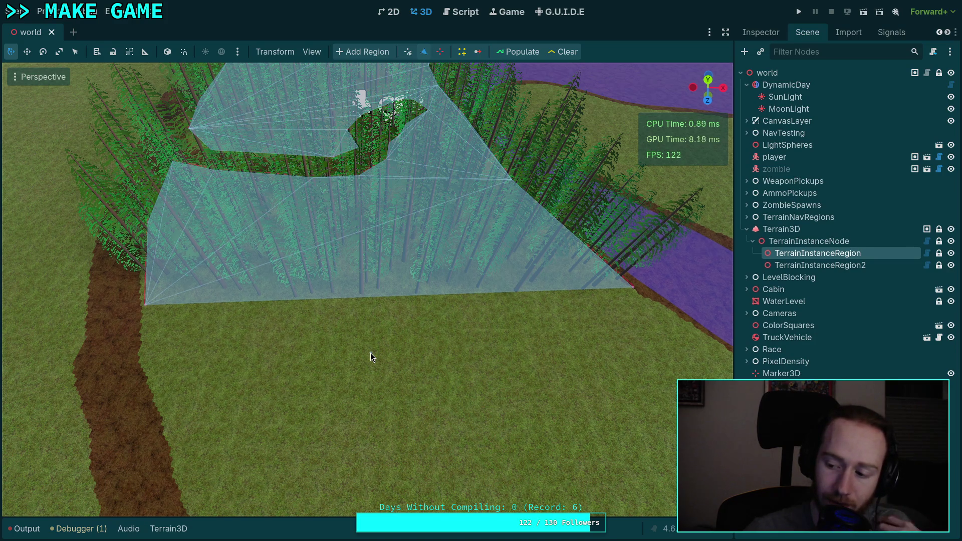
drag(369, 303, 369, 290)
key(w)
scroll(368, 291, up, 2)
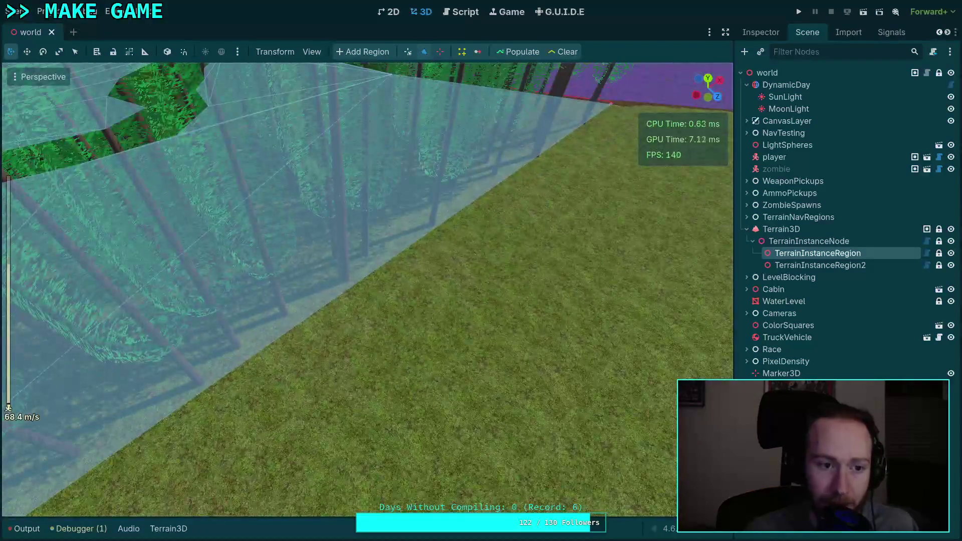
key(s)
scroll(392, 286, down, 5)
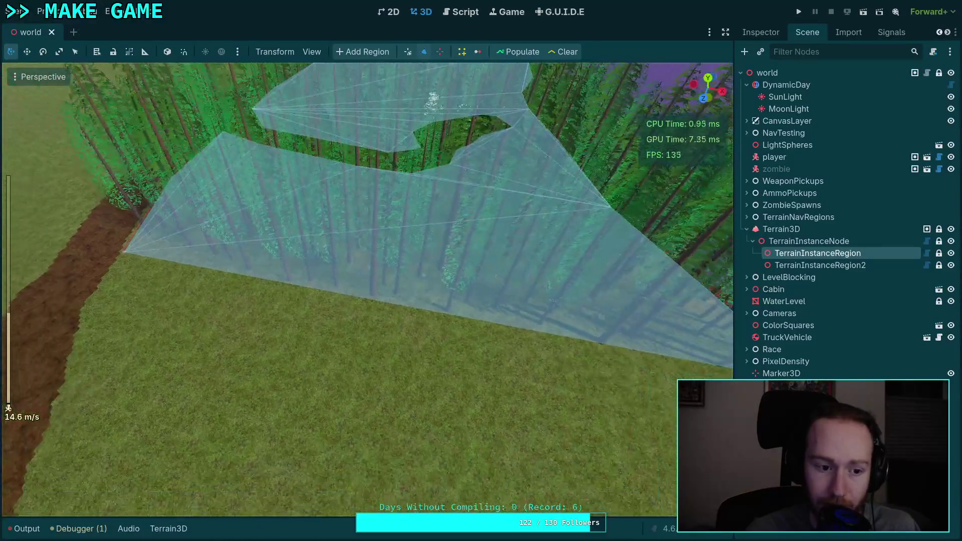
drag(384, 305, 374, 326)
key(s)
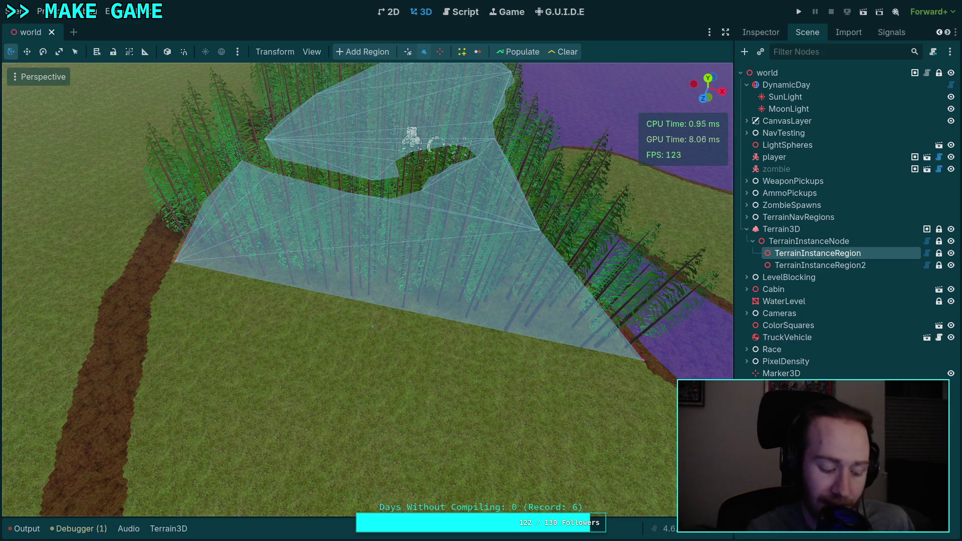
Step: Save the world scene with the pine-planted instance region using Ctrl+S
key(ctrl+s)
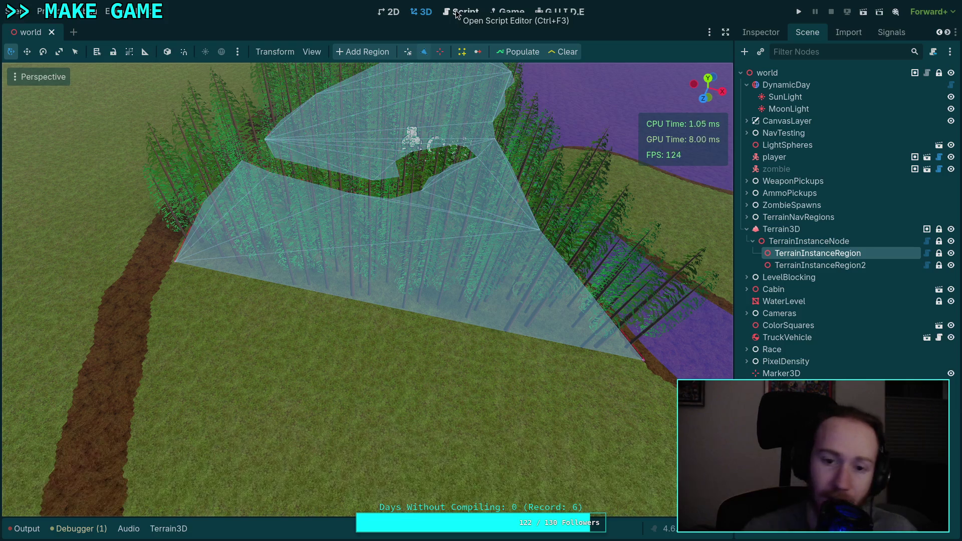
Step: Add a new vertex on the instance region's lower edge and switch the region editing mode
click(374, 344)
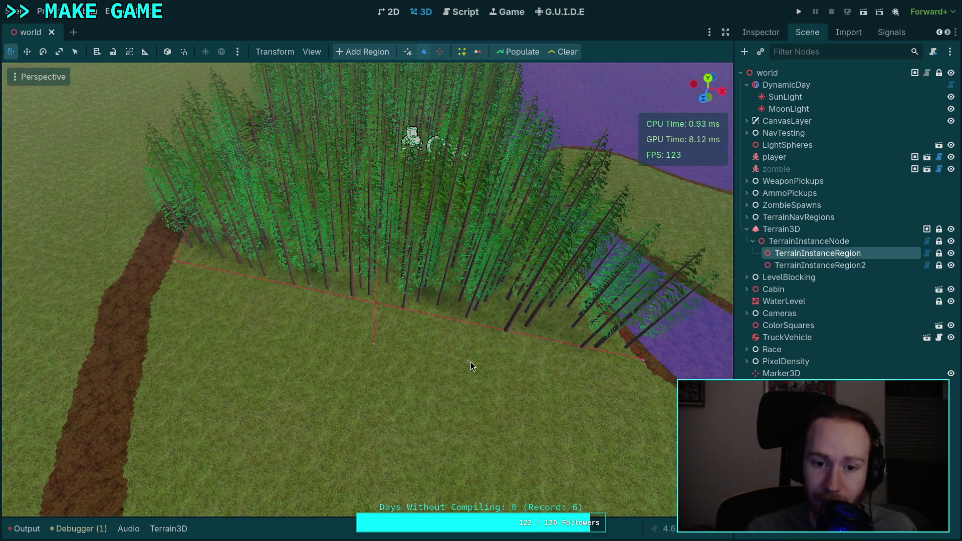
drag(323, 345, 322, 344)
click(408, 52)
mouse_move(396, 341)
mouse_down()
mouse_move(333, 130)
mouse_move(341, 98)
mouse_move(339, 218)
mouse_move(348, 92)
mouse_move(335, 289)
mouse_move(384, 384)
mouse_move(397, 380)
mouse_up()
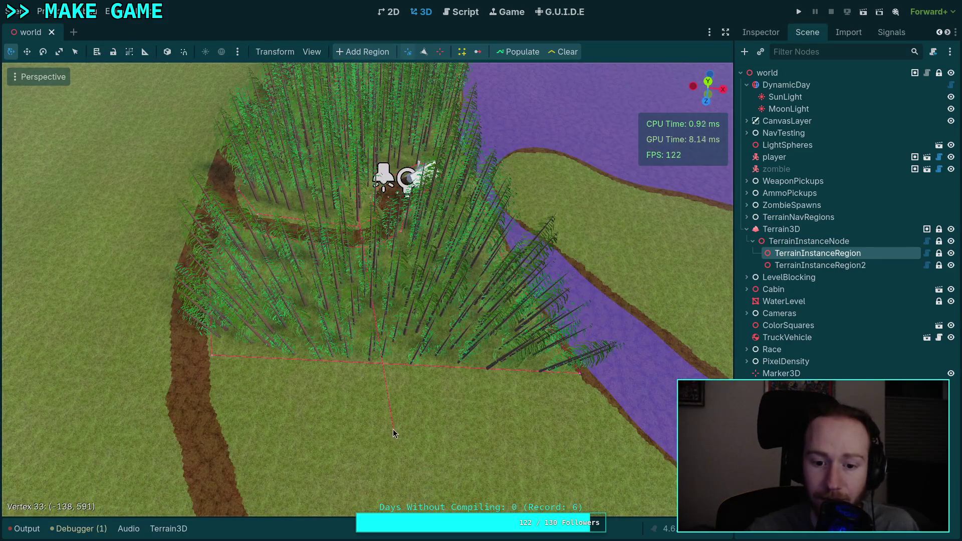
Step: Try pulling Vertex 33 down to the dirt path, then return it to its original spot
drag(393, 430, 395, 447)
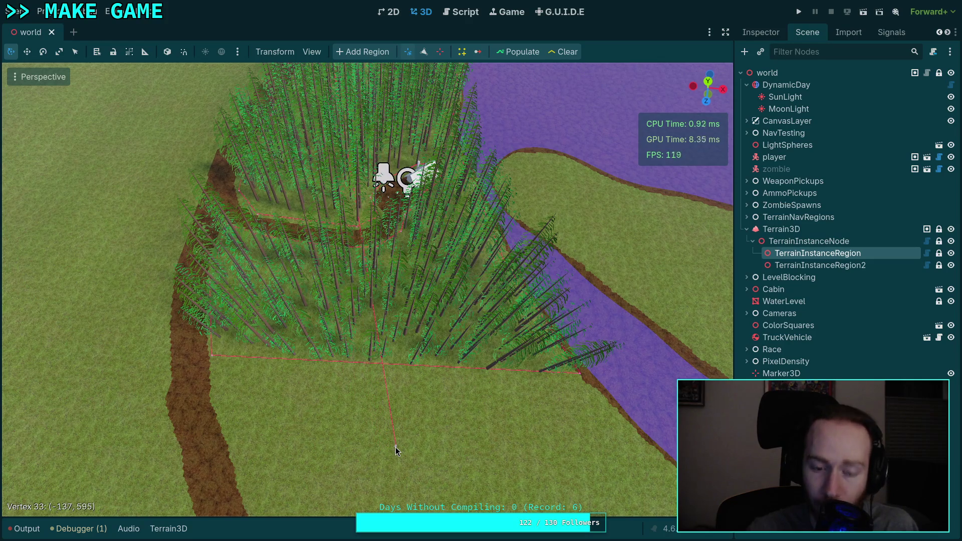
mouse_move(395, 437)
mouse_down()
mouse_move(328, 174)
mouse_move(336, 140)
mouse_move(308, 89)
mouse_move(318, 118)
mouse_up()
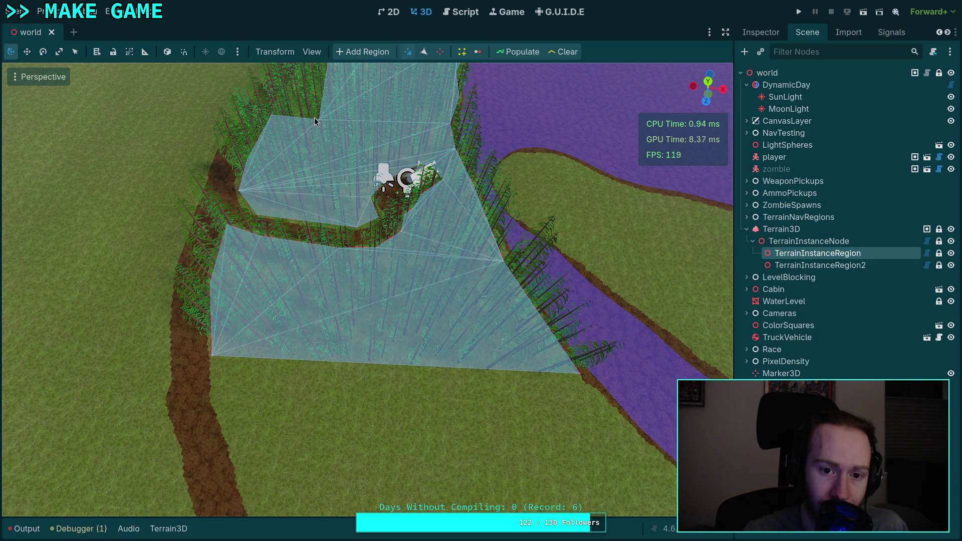
mouse_move(320, 123)
mouse_down()
mouse_move(382, 455)
mouse_move(525, 429)
mouse_move(380, 409)
mouse_move(380, 392)
mouse_move(395, 410)
mouse_move(321, 156)
mouse_move(415, 444)
mouse_up()
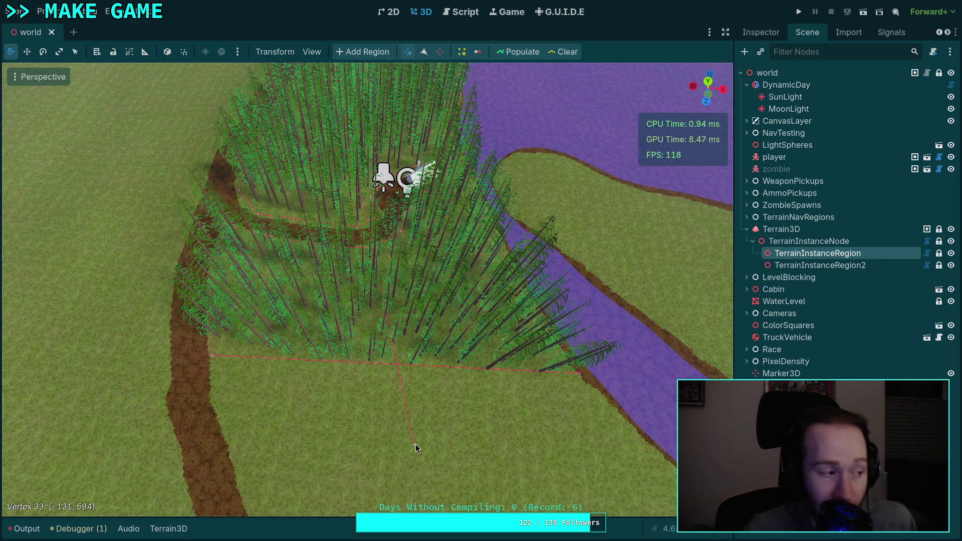
mouse_move(407, 425)
mouse_down()
mouse_move(410, 433)
mouse_move(312, 96)
mouse_move(321, 107)
mouse_up()
scroll(320, 106, down, 5)
scroll(320, 107, up, 5)
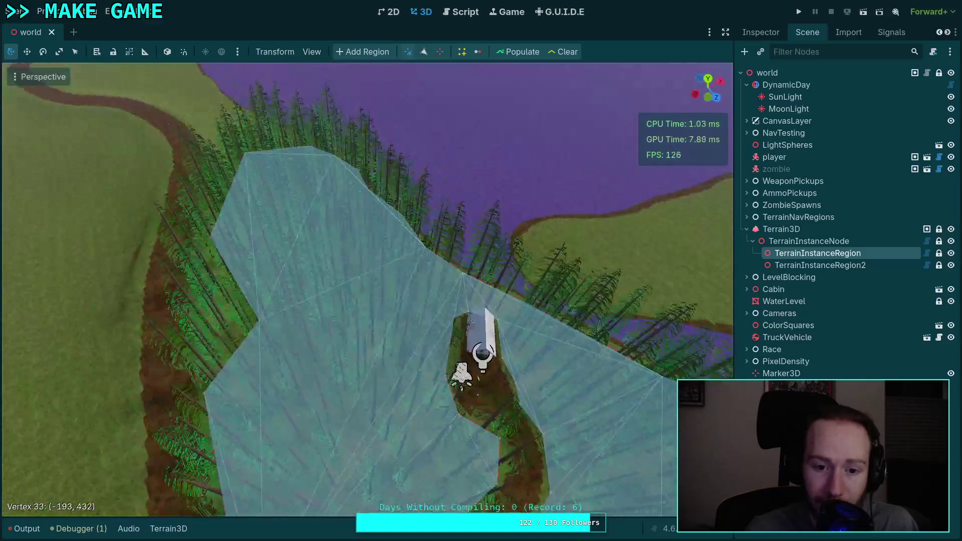
Step: Drag Vertex 33 down to the dirt path's edge, settling it at (-131, 516)
mouse_move(404, 290)
mouse_down()
mouse_move(348, 350)
mouse_move(327, 494)
mouse_move(332, 459)
mouse_move(540, 194)
mouse_move(476, 240)
mouse_move(430, 236)
mouse_move(373, 351)
mouse_move(590, 101)
mouse_move(535, 103)
mouse_move(546, 108)
mouse_up()
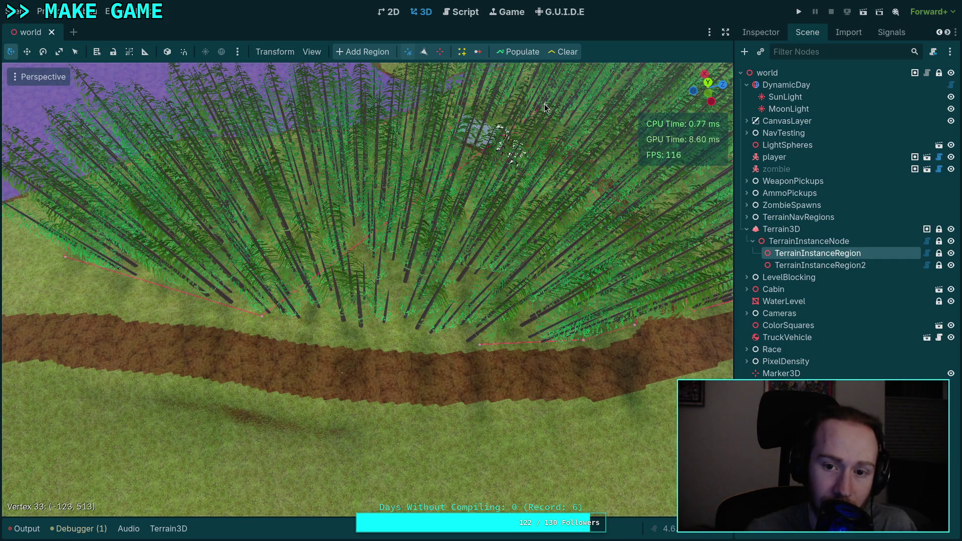
mouse_move(546, 108)
mouse_down()
mouse_move(363, 299)
mouse_move(373, 300)
mouse_up()
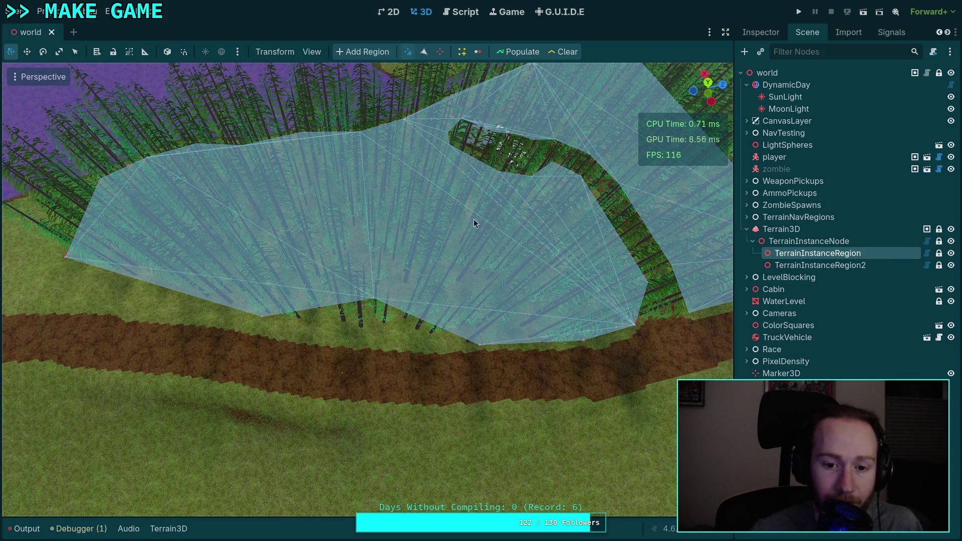
mouse_move(375, 301)
mouse_down()
mouse_move(514, 190)
mouse_move(561, 119)
mouse_up()
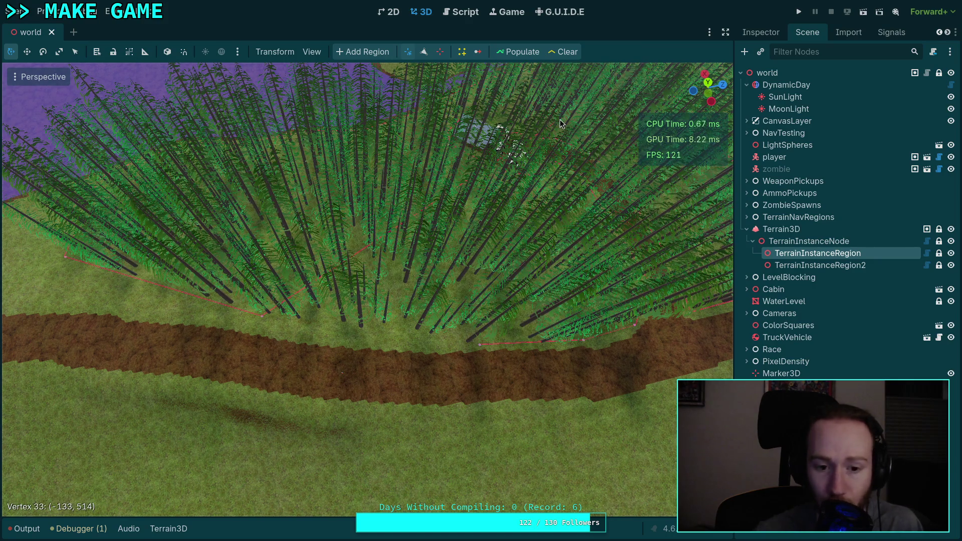
drag(560, 119, 562, 116)
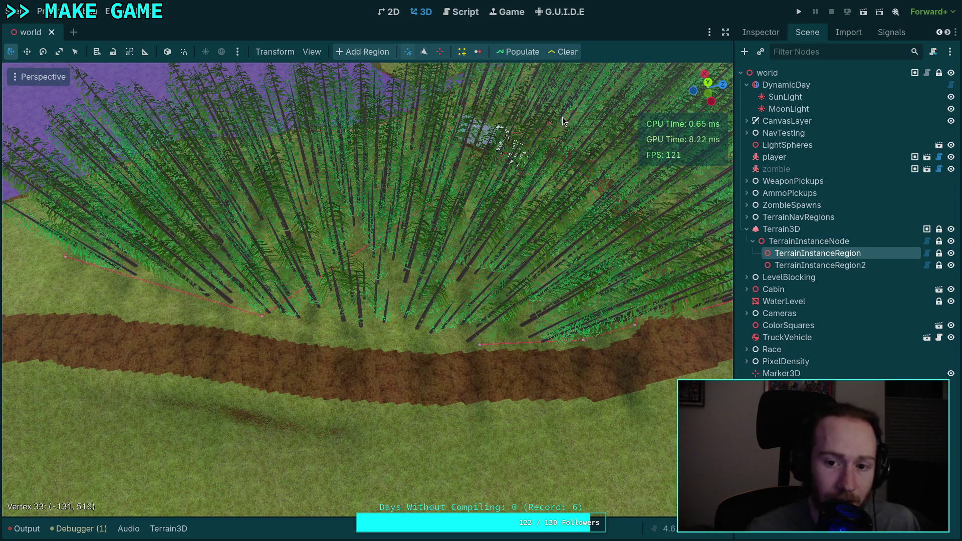